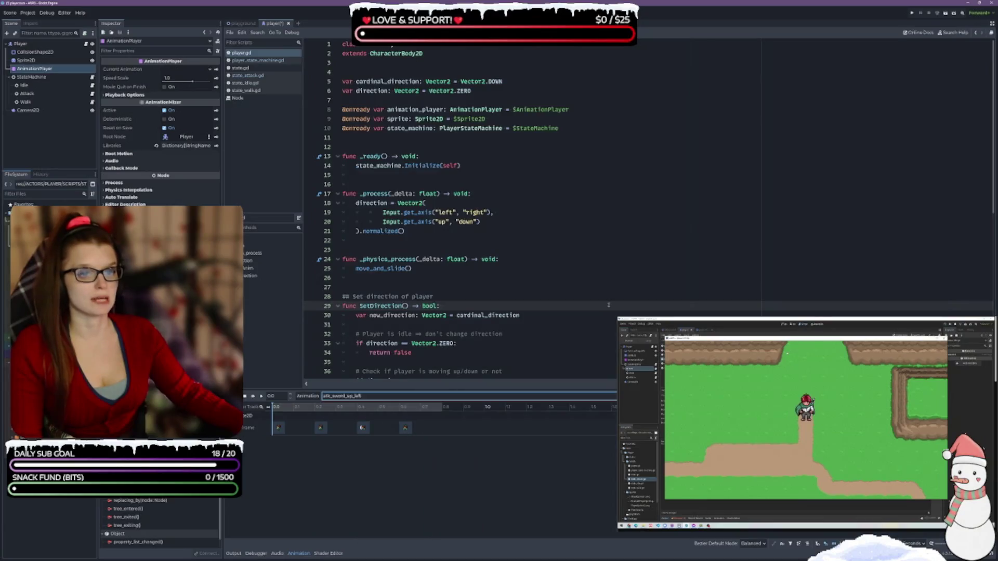
- Set the player's current animation to atk_sword_up_right
{"action": "left_click", "coordinate": [343, 395]}
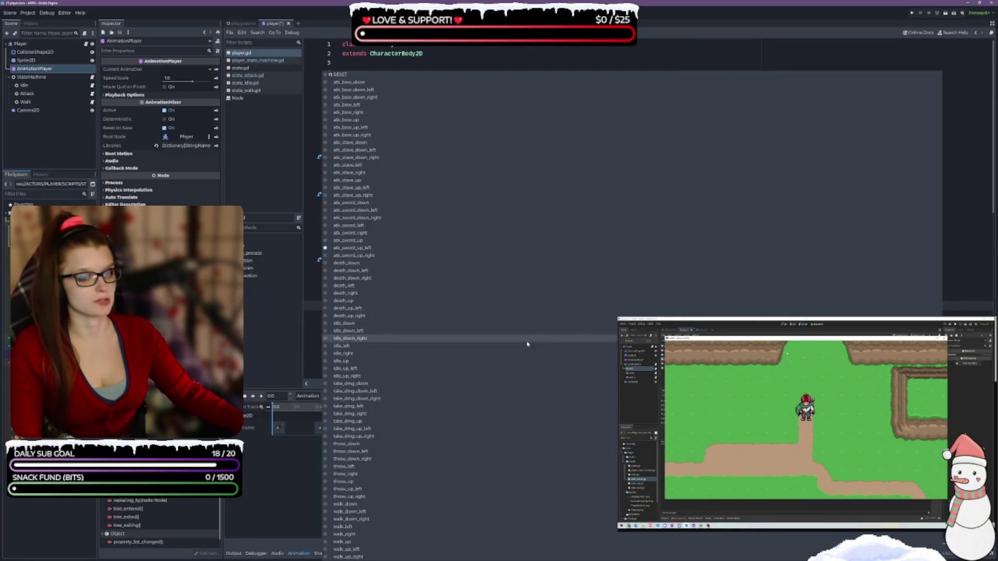
{"action": "left_click", "coordinate": [392, 256]}
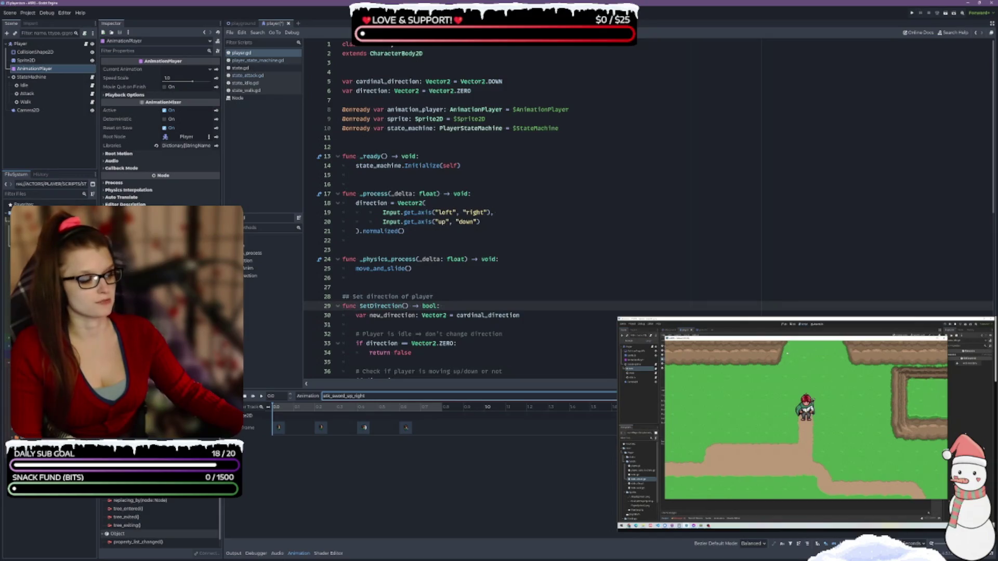
{"action": "left_click", "coordinate": [343, 396]}
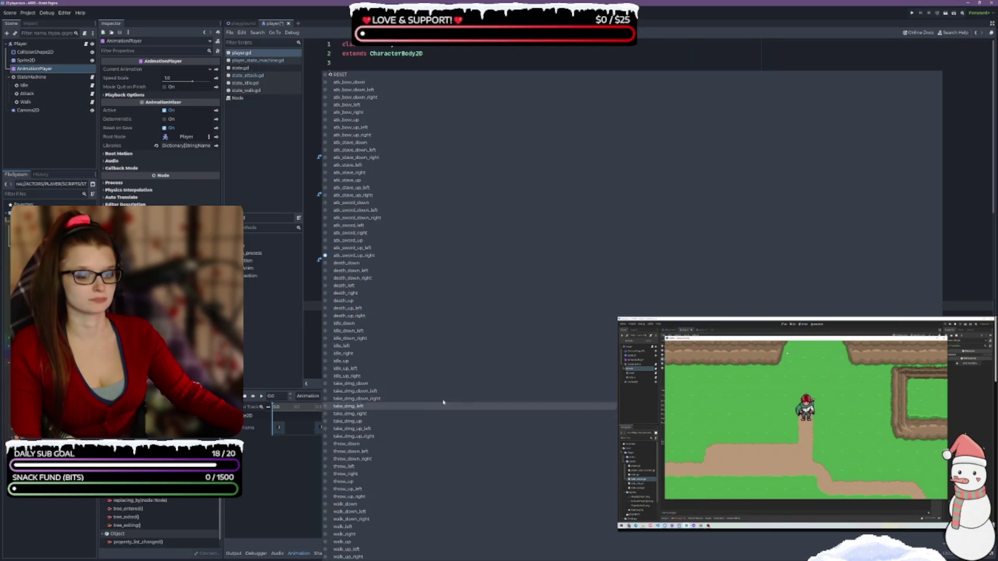
- Save the player scene and switch to the playground scene tab
{"action": "key", "text": "Escape"}
{"action": "key", "text": "ctrl+s"}
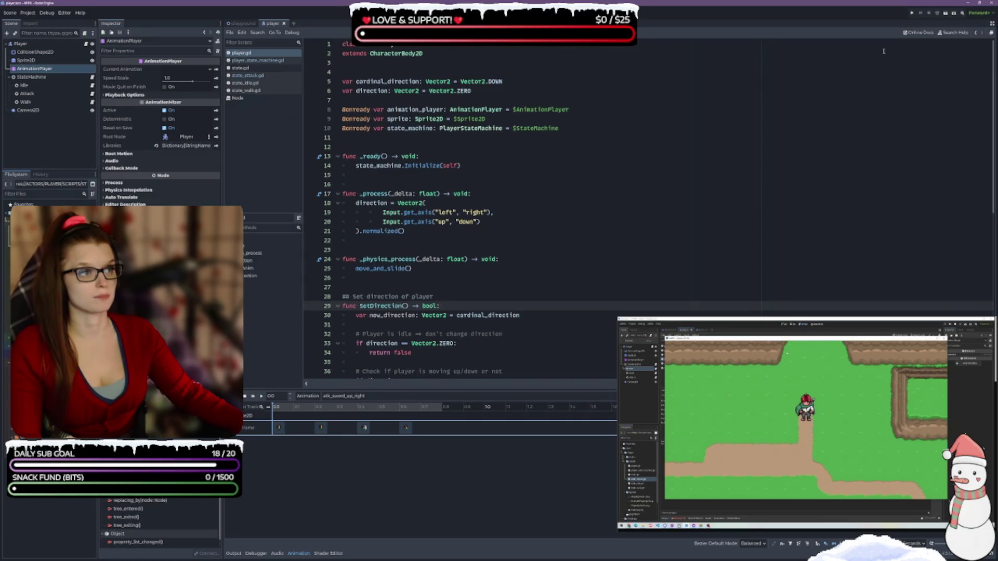
{"action": "key", "text": "ctrl+Tab"}
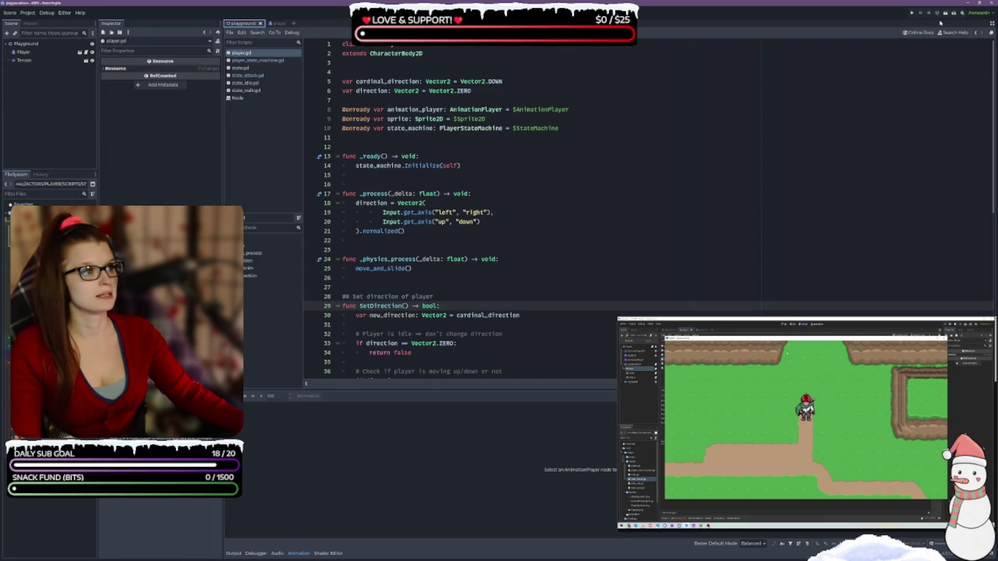
{"action": "left_click", "coordinate": [946, 13]}
{"action": "key", "text": "Up"}
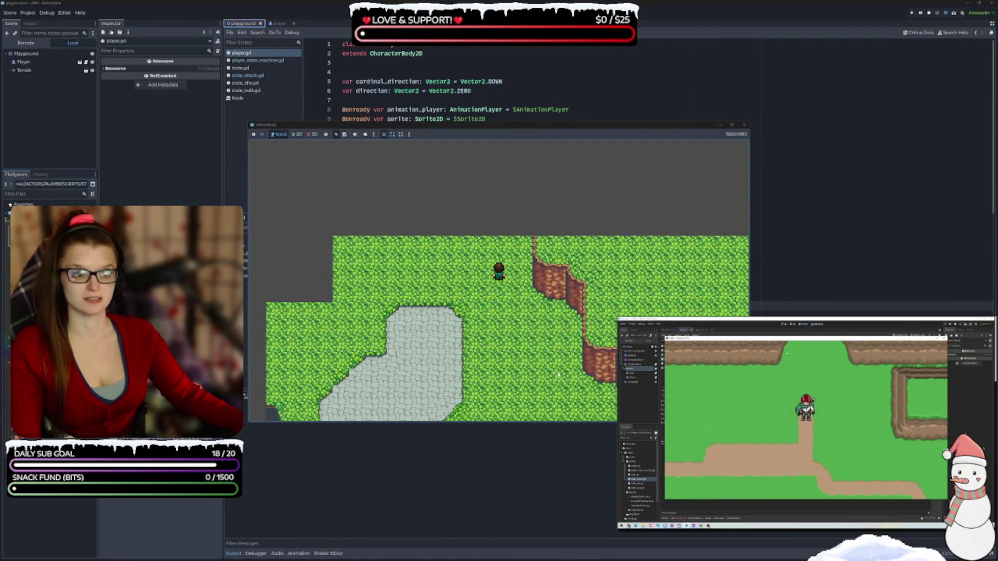
{"action": "key", "text": "Down"}
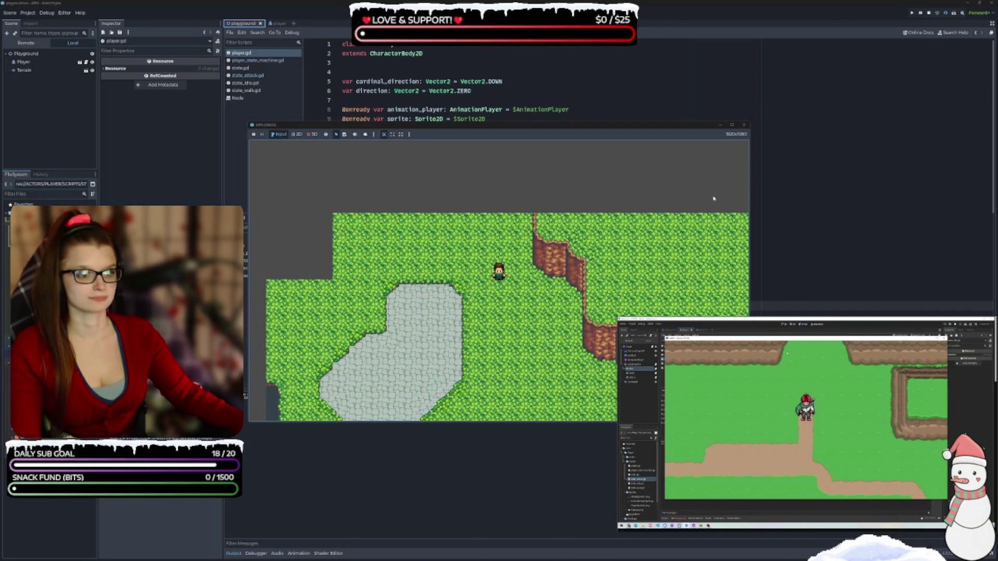
{"action": "left_click", "coordinate": [732, 125]}
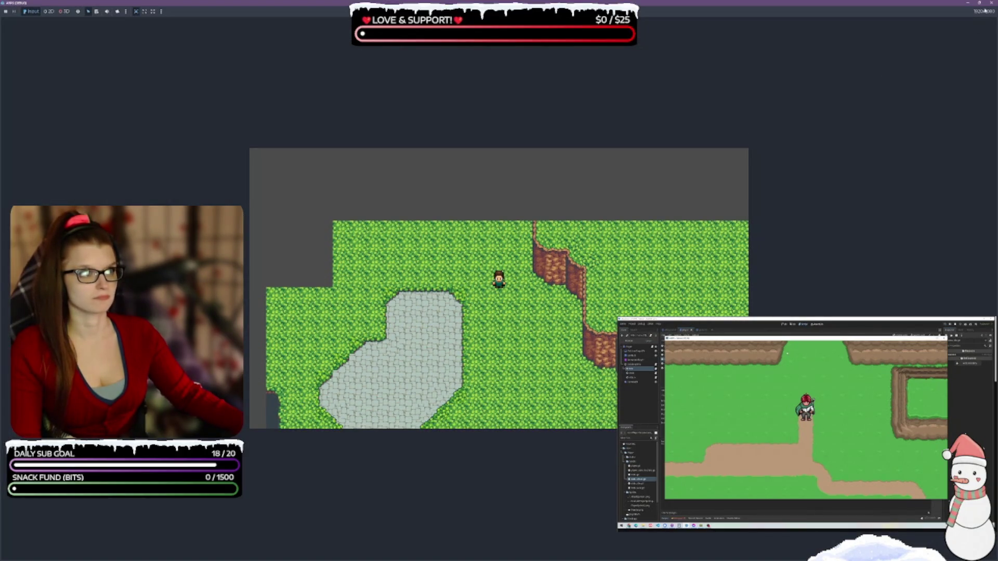
{"action": "left_click", "coordinate": [979, 2]}
{"action": "left_click", "coordinate": [742, 123]}
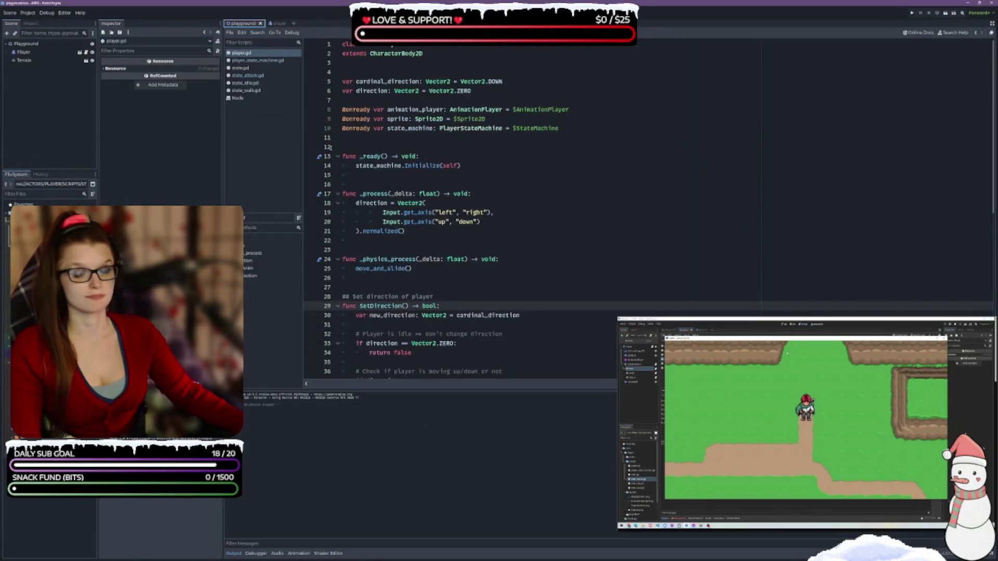
- In the Input Map, bind the attack action to Left Mouse Button and Joypad Button 0
{"action": "left_click", "coordinate": [28, 12]}
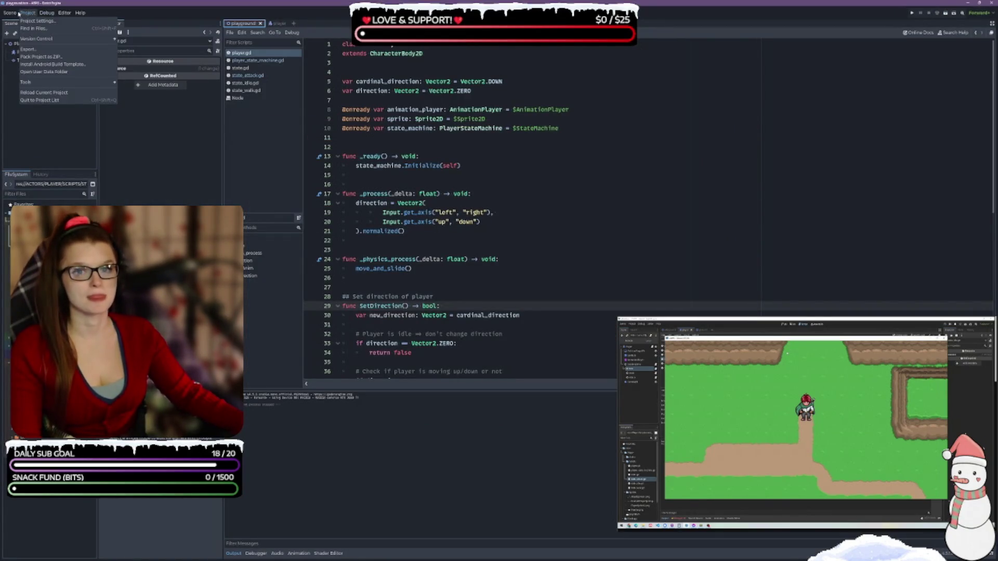
{"action": "left_click", "coordinate": [29, 20]}
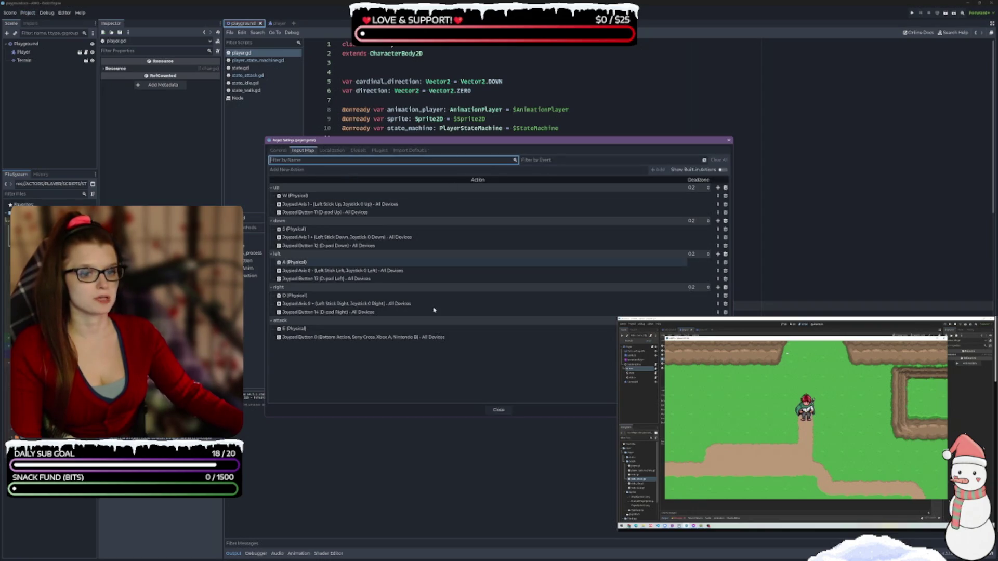
{"action": "left_click", "coordinate": [271, 321]}
{"action": "left_click", "coordinate": [717, 321]}
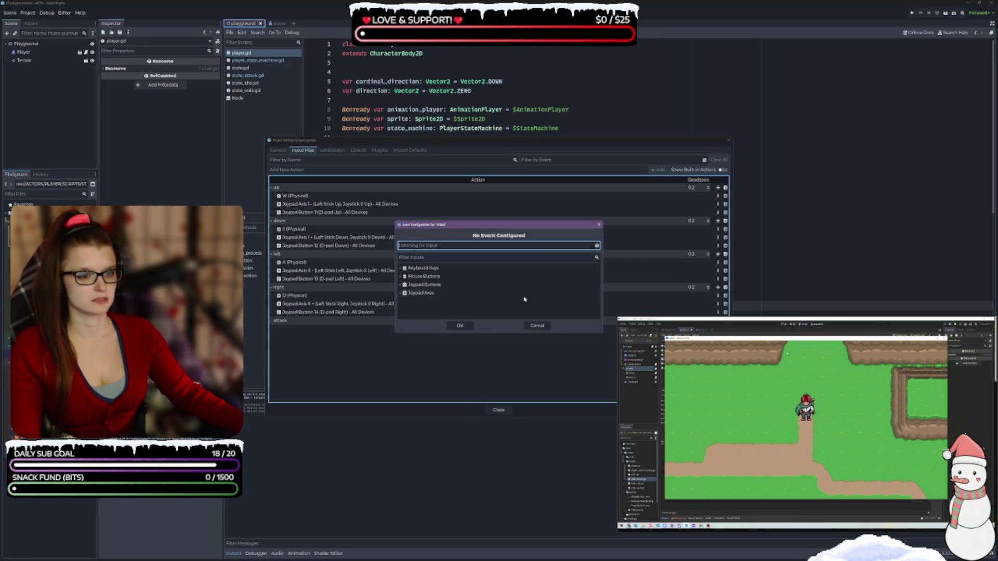
{"action": "left_click", "coordinate": [469, 247]}
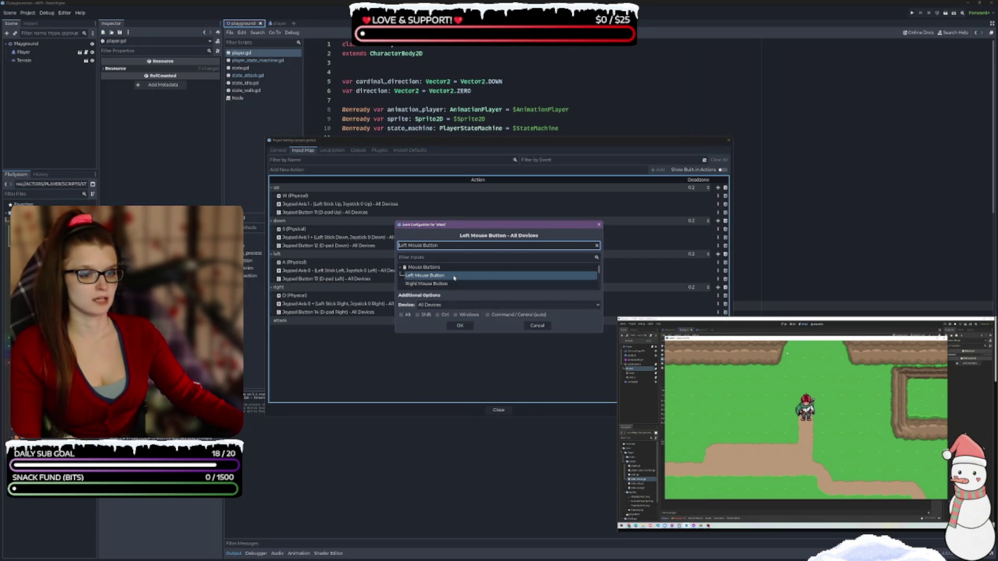
{"action": "left_click", "coordinate": [460, 326]}
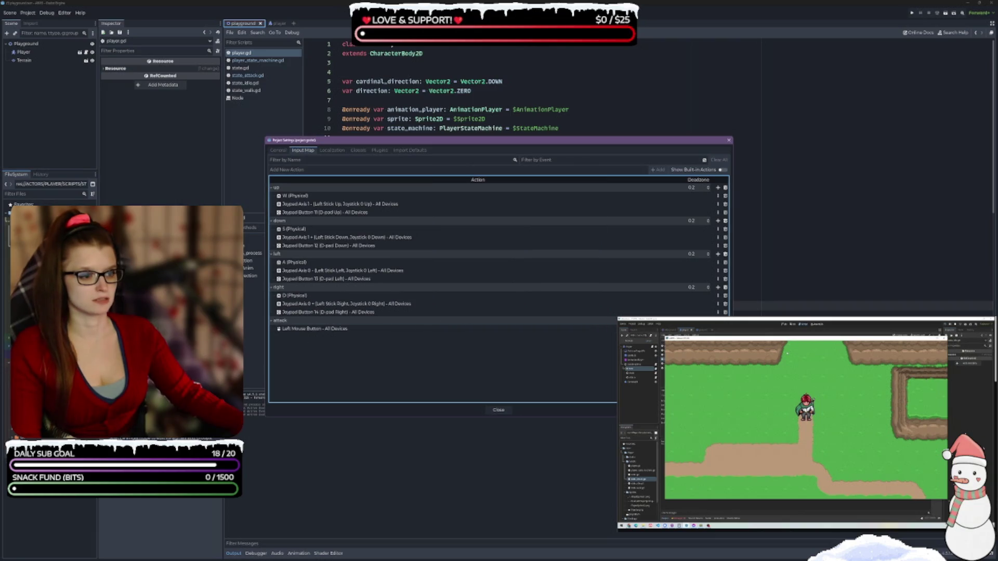
{"action": "left_click", "coordinate": [718, 320]}
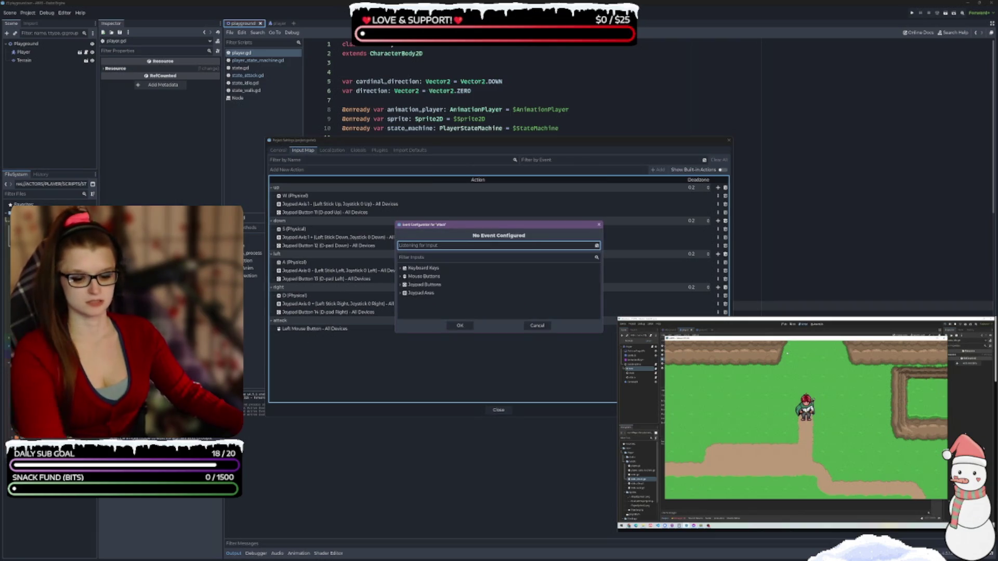
{"action": "left_click", "coordinate": [460, 326]}
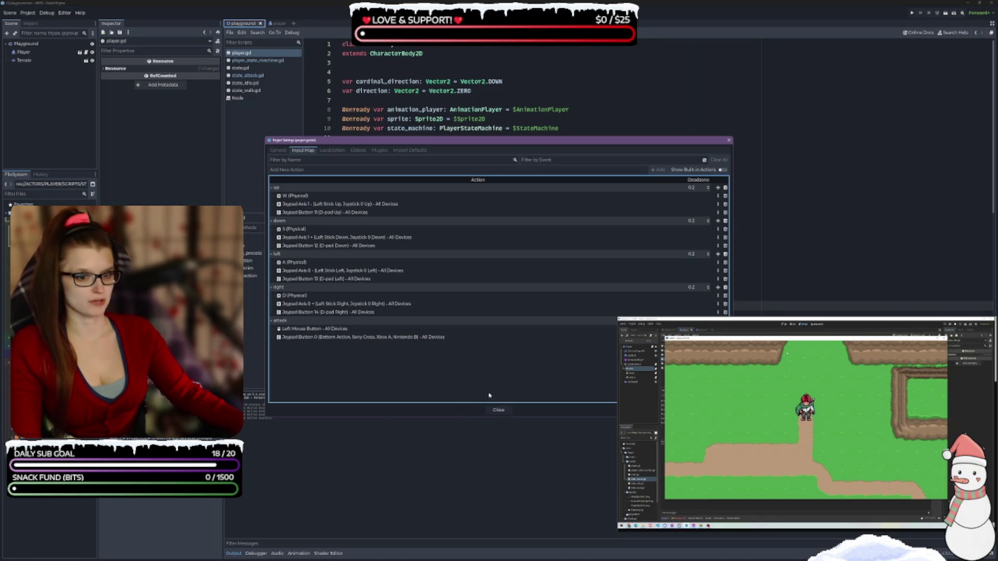
{"action": "left_click", "coordinate": [498, 410]}
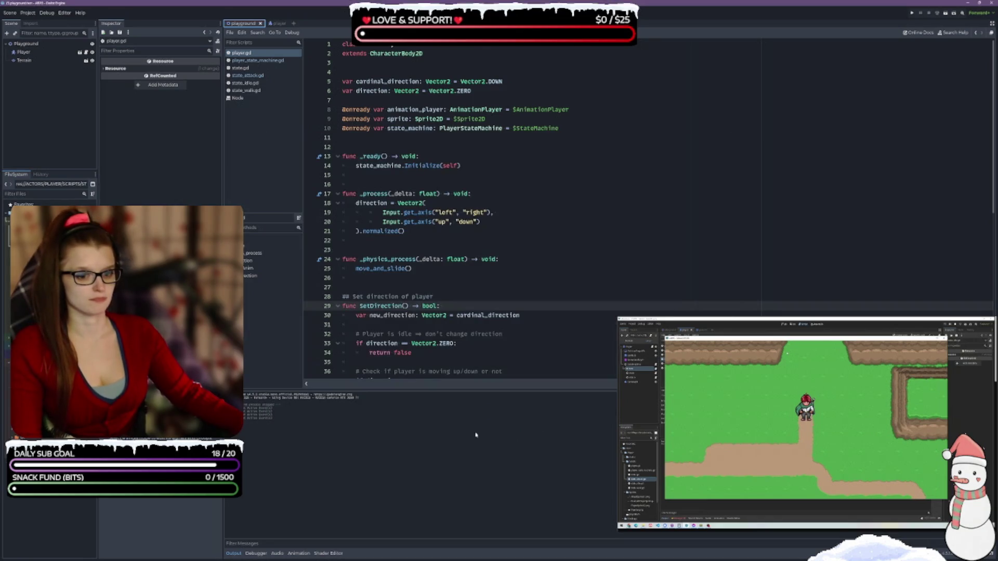
{"action": "left_click", "coordinate": [235, 553]}
- Inspect the UpdateAnim and AnimDirection code in player.gd, then open state_attack.gd
{"action": "scroll", "coordinate": [542, 268], "scroll_direction": "down", "scroll_amount": 6}
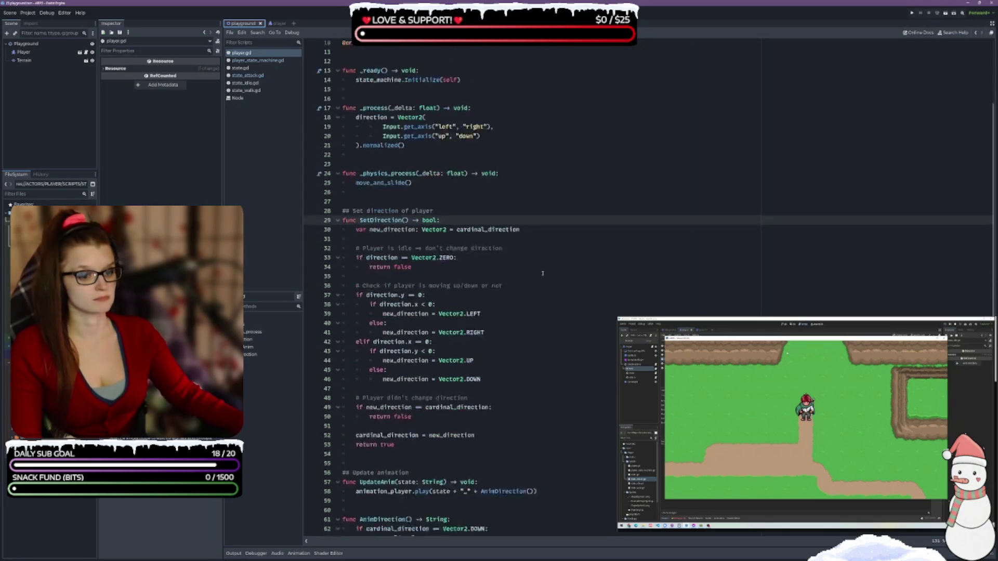
{"action": "double_click", "coordinate": [442, 400]}
{"action": "double_click", "coordinate": [507, 400]}
{"action": "left_click", "coordinate": [549, 483]}
{"action": "scroll", "coordinate": [550, 371], "scroll_direction": "up", "scroll_amount": 3}
{"action": "scroll", "coordinate": [549, 372], "scroll_direction": "up", "scroll_amount": 4}
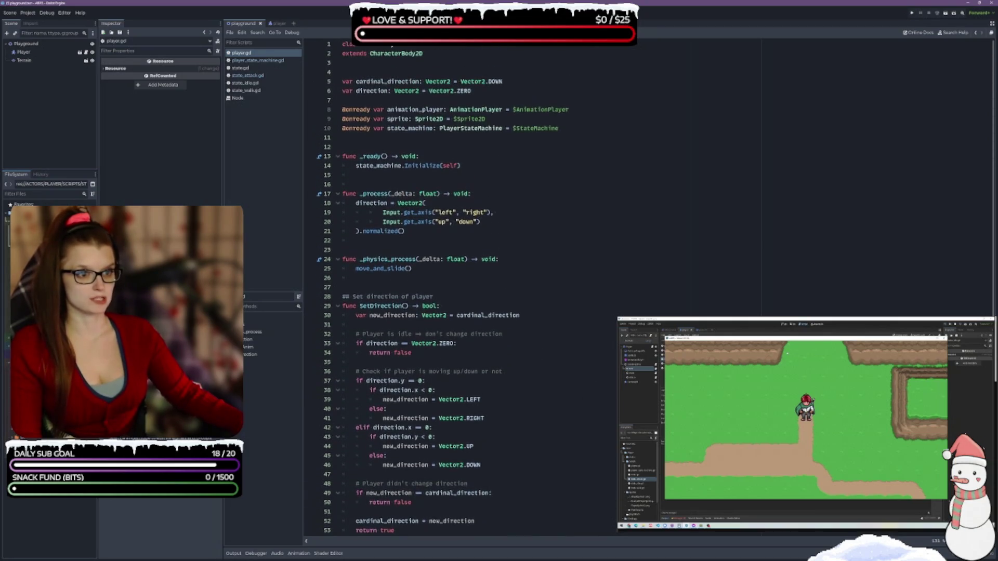
{"action": "left_click", "coordinate": [266, 75]}
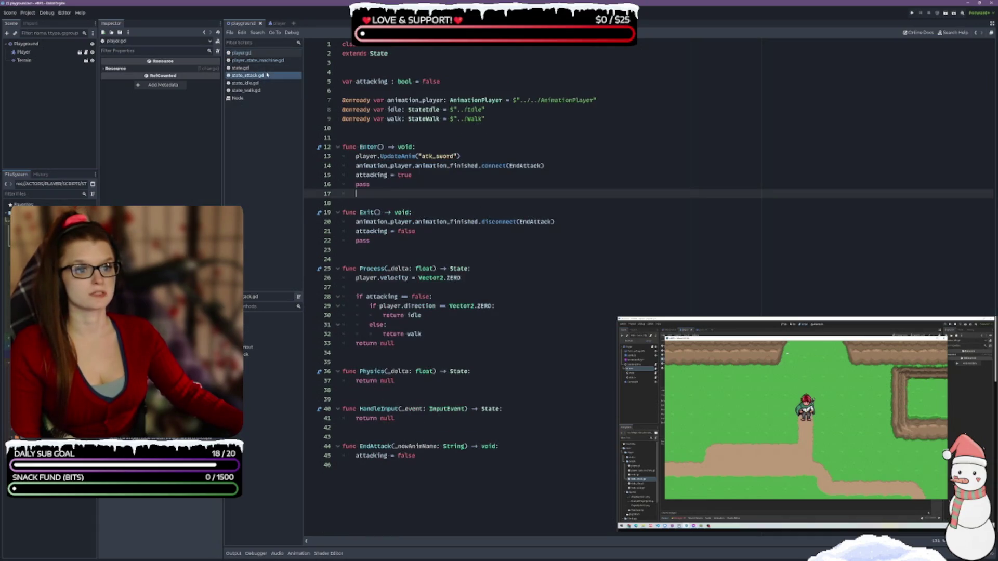
- Save state_attack.gd with Enter connecting animation_finished to EndAttack
{"action": "left_click", "coordinate": [480, 150]}
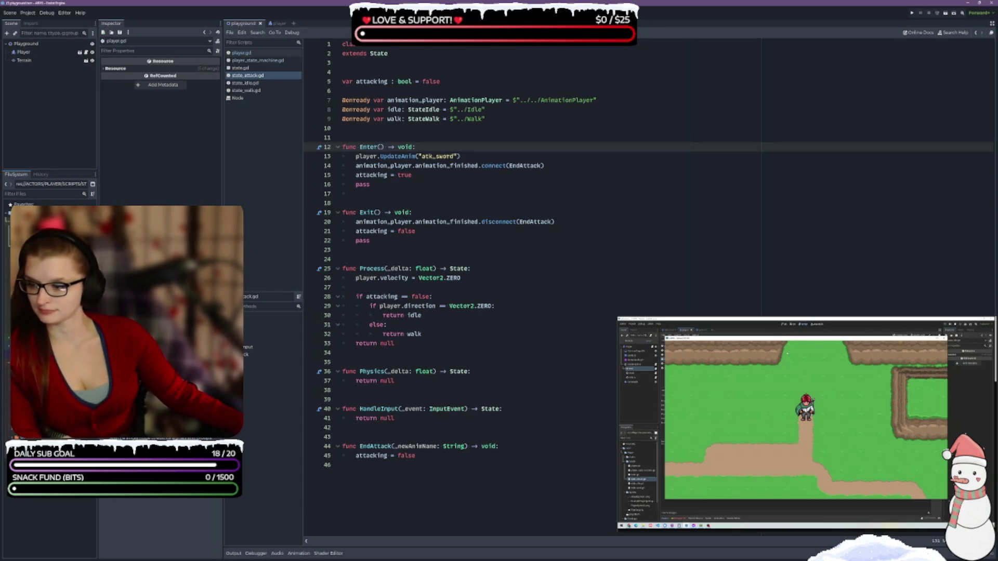
{"action": "key", "text": "ctrl+s"}
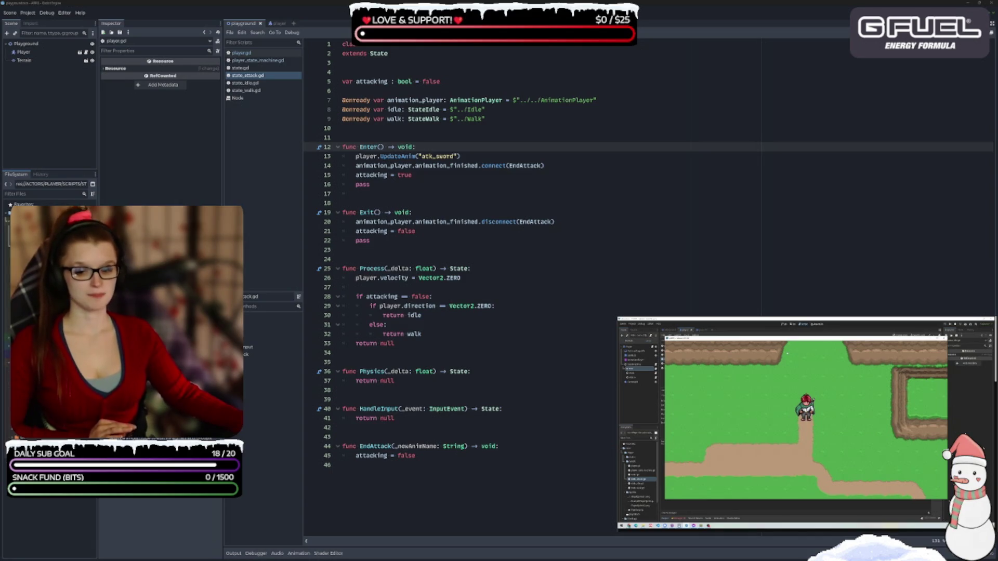
{"action": "left_click", "coordinate": [545, 279]}
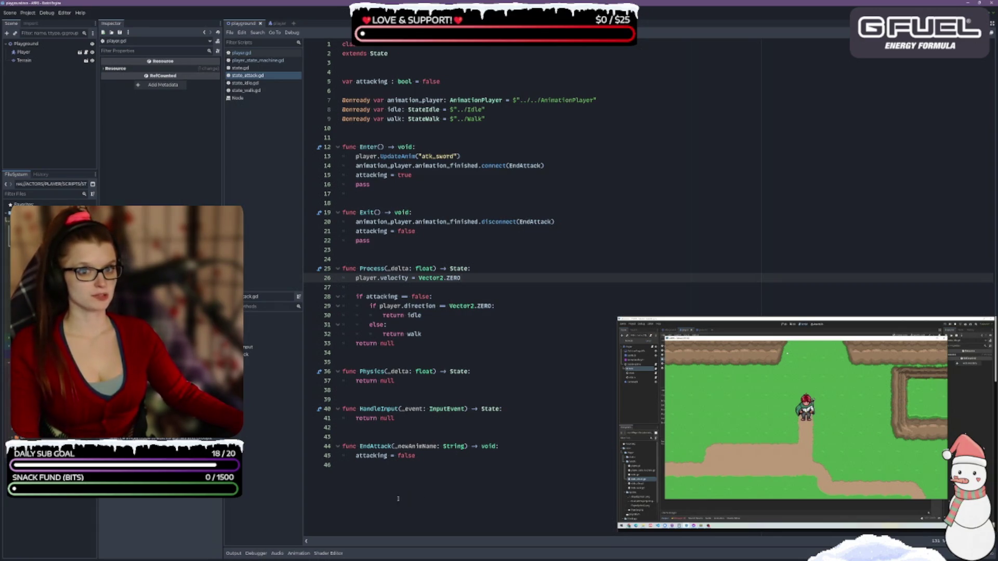
- Expand the script's Resource properties in the Inspector, then go to player.gd
{"action": "left_click", "coordinate": [249, 260]}
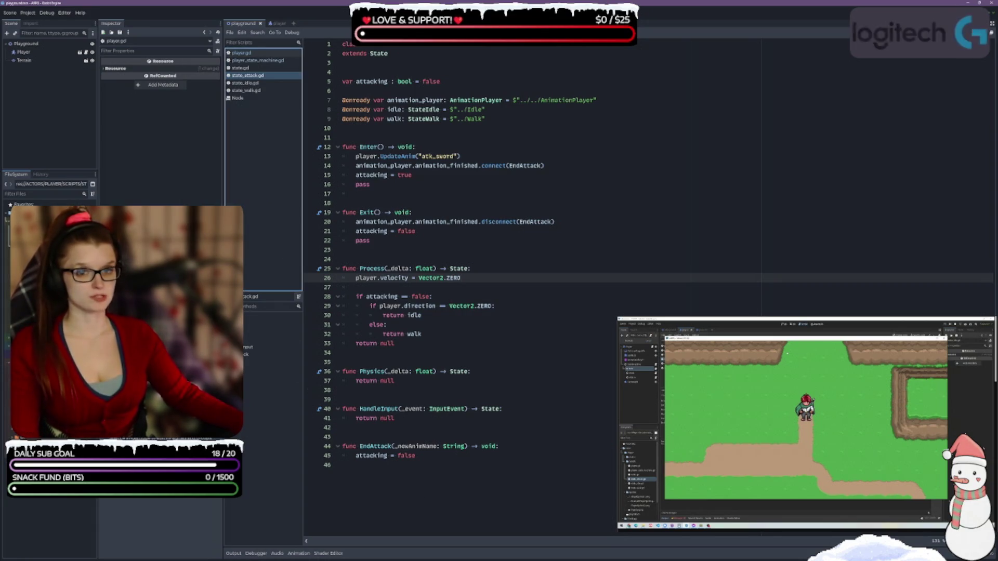
{"action": "left_click", "coordinate": [104, 69]}
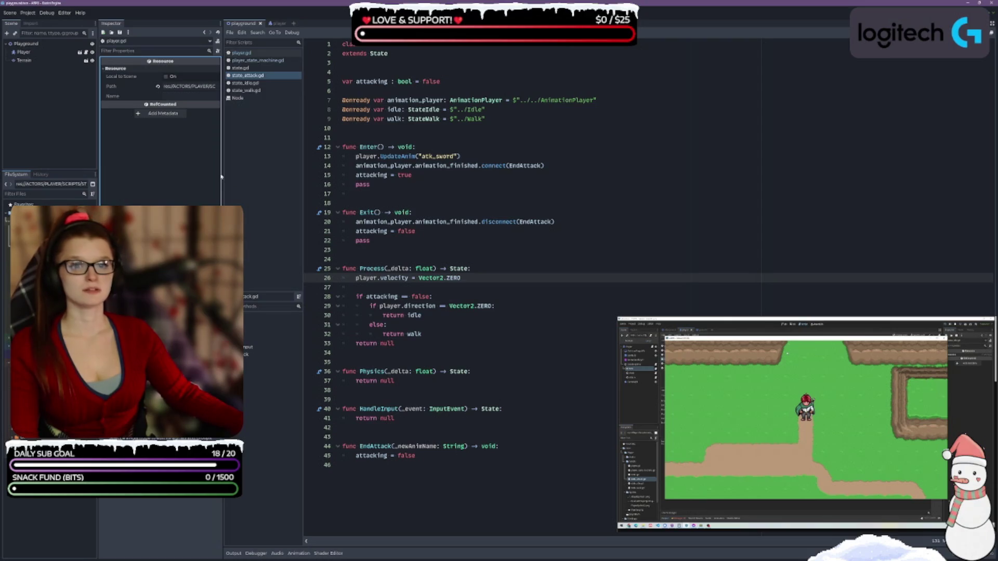
{"action": "left_click", "coordinate": [248, 194]}
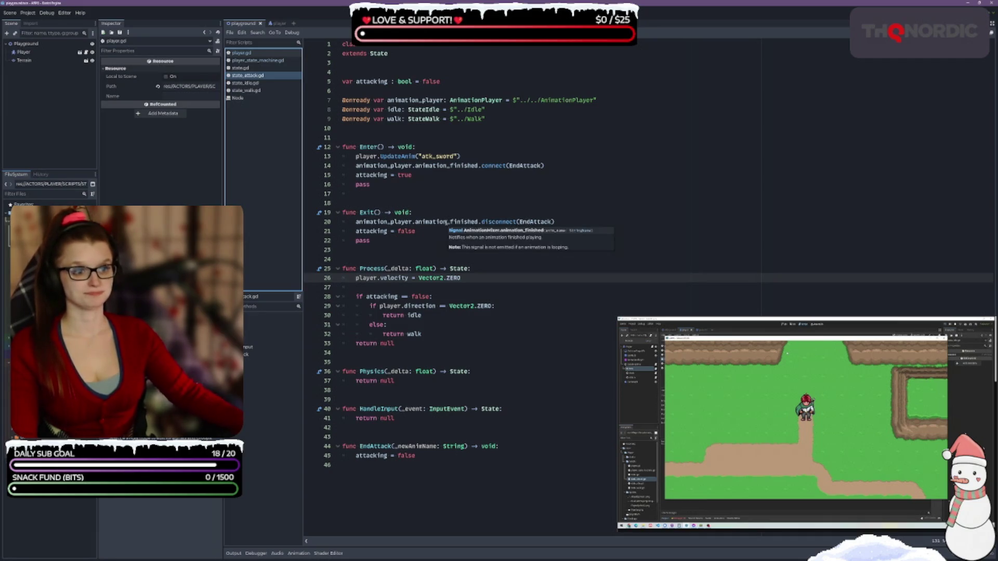
{"action": "left_click", "coordinate": [267, 54]}
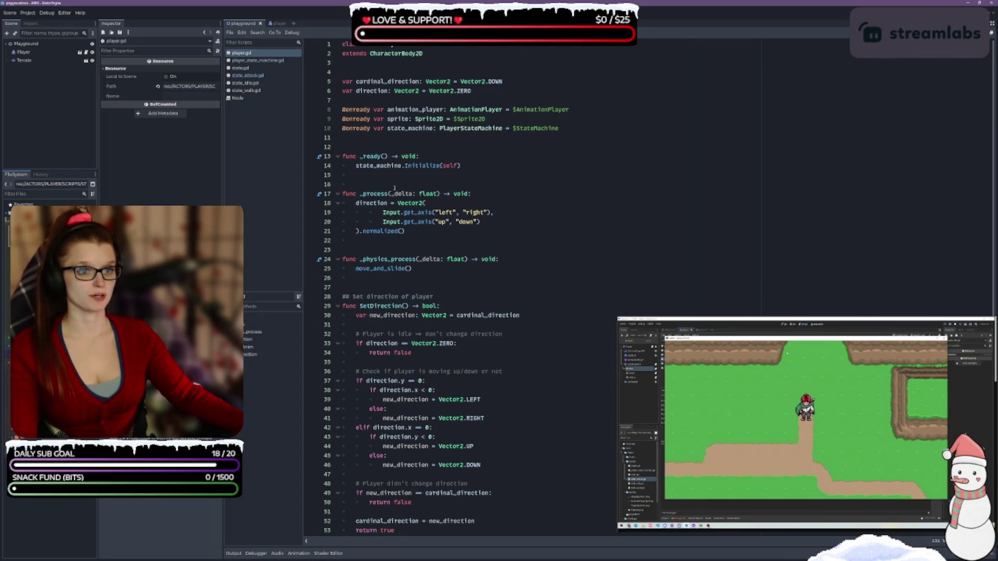
- Scroll down to AnimDirection in player.gd, then open state_walk.gd
{"action": "scroll", "coordinate": [525, 307], "scroll_direction": "down", "scroll_amount": 6}
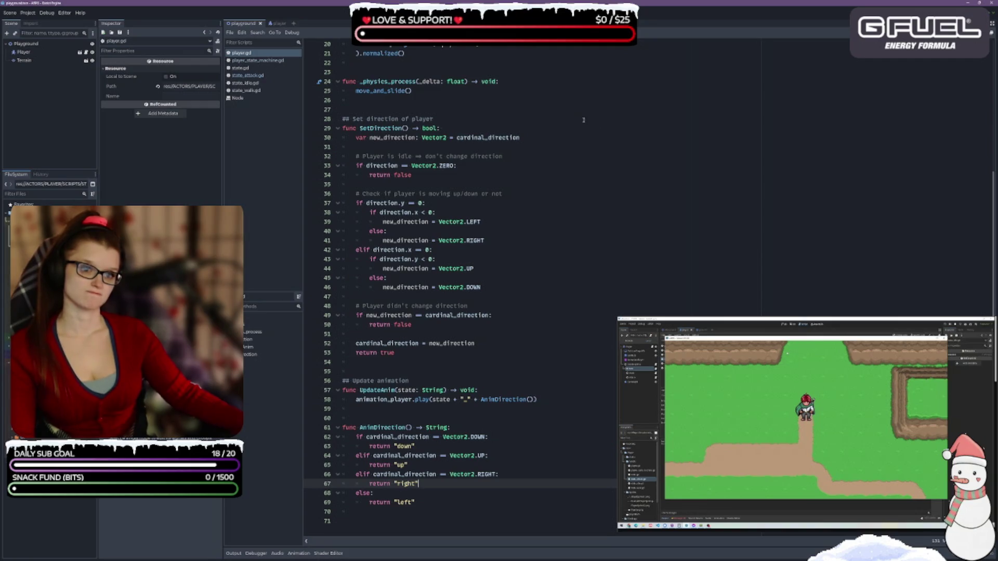
{"action": "left_click", "coordinate": [247, 90]}
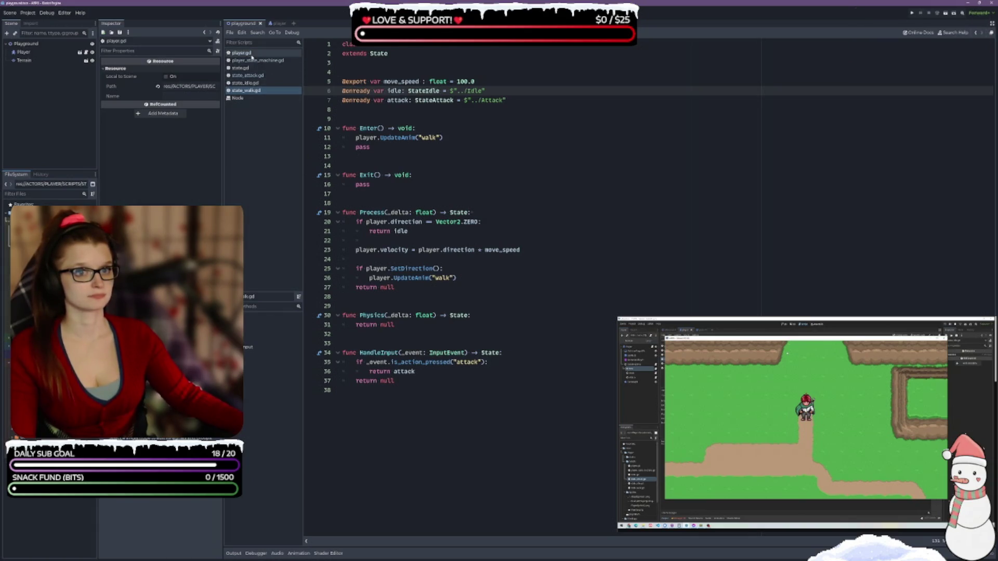
- Reopen player.gd and move through lines 60–63 around AnimDirection
{"action": "left_click", "coordinate": [250, 54]}
{"action": "scroll", "coordinate": [378, 464], "scroll_direction": "down", "scroll_amount": 1}
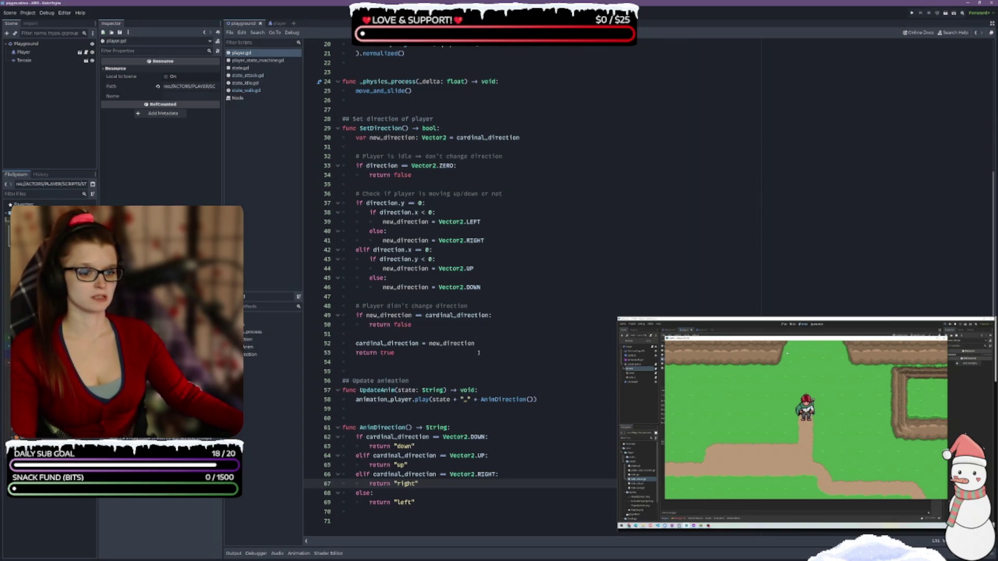
{"action": "key", "text": "Up"}
{"action": "key", "text": "Up"}
{"action": "key", "text": "Up"}
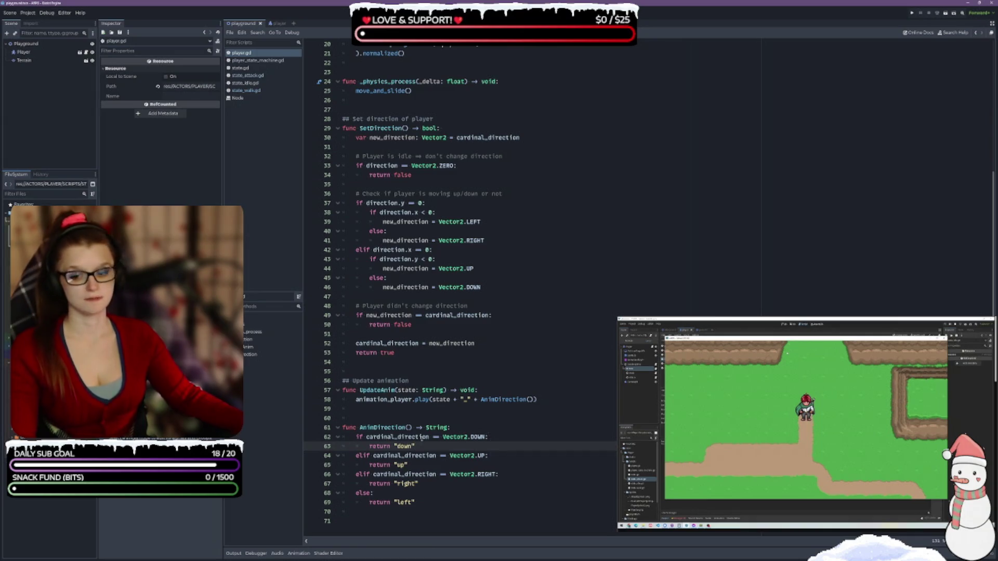
{"action": "mouse_move", "coordinate": [416, 402]}
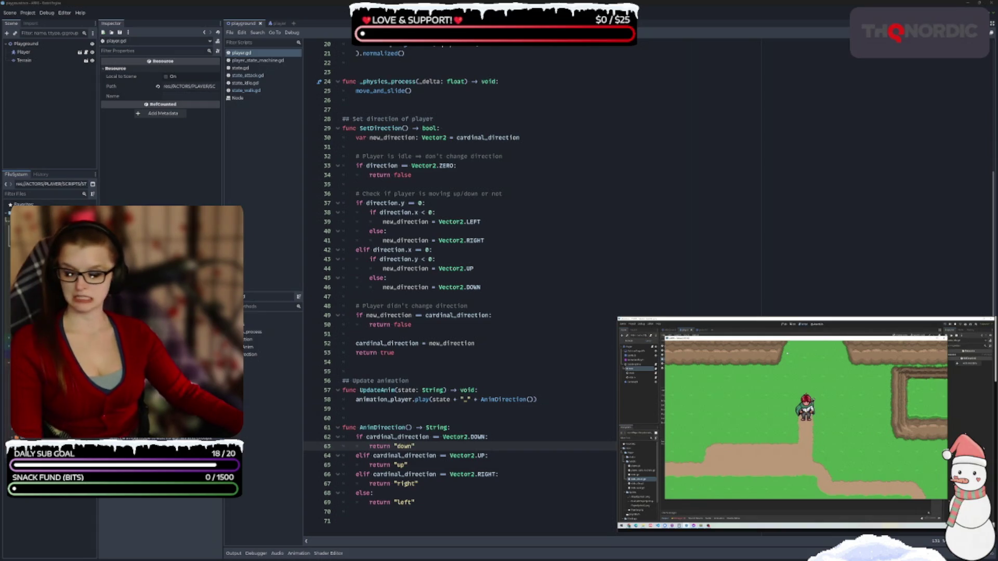
{"action": "key", "text": "Up"}
{"action": "key", "text": "Up"}
{"action": "key", "text": "Up"}
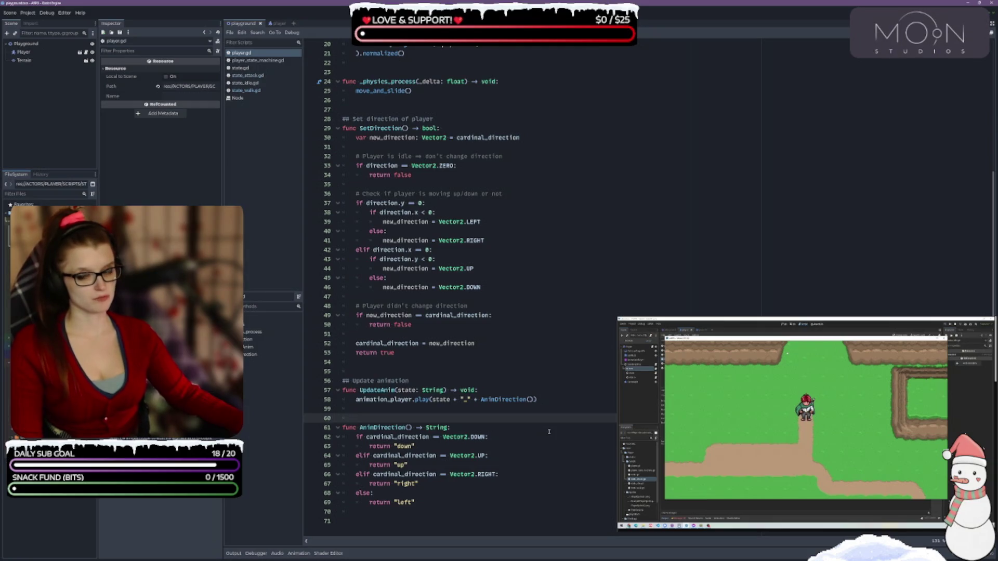
- Pause and resume the reference video, then bring up the GDScript style-guide notes
{"action": "left_click", "coordinate": [777, 399]}
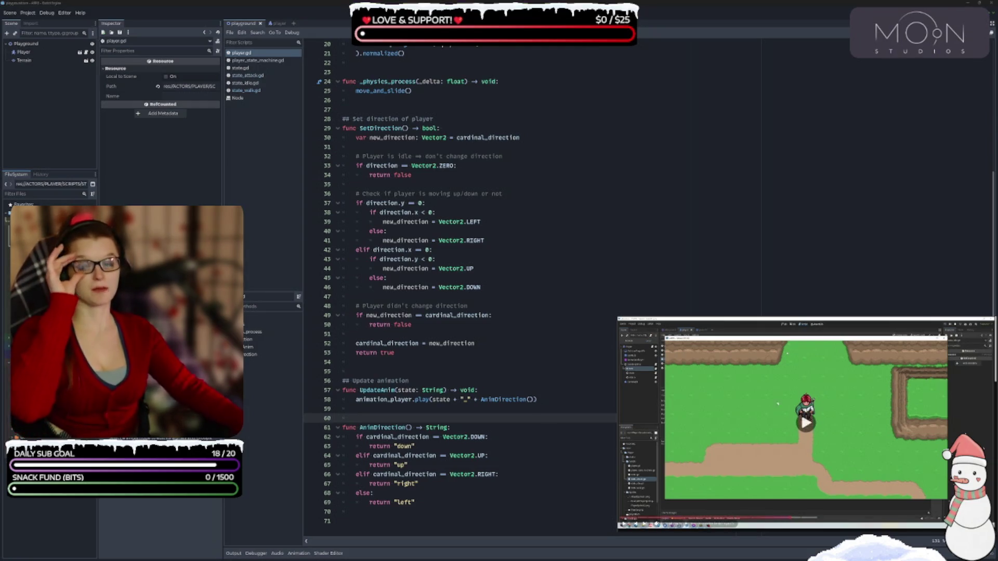
{"action": "left_click", "coordinate": [777, 399]}
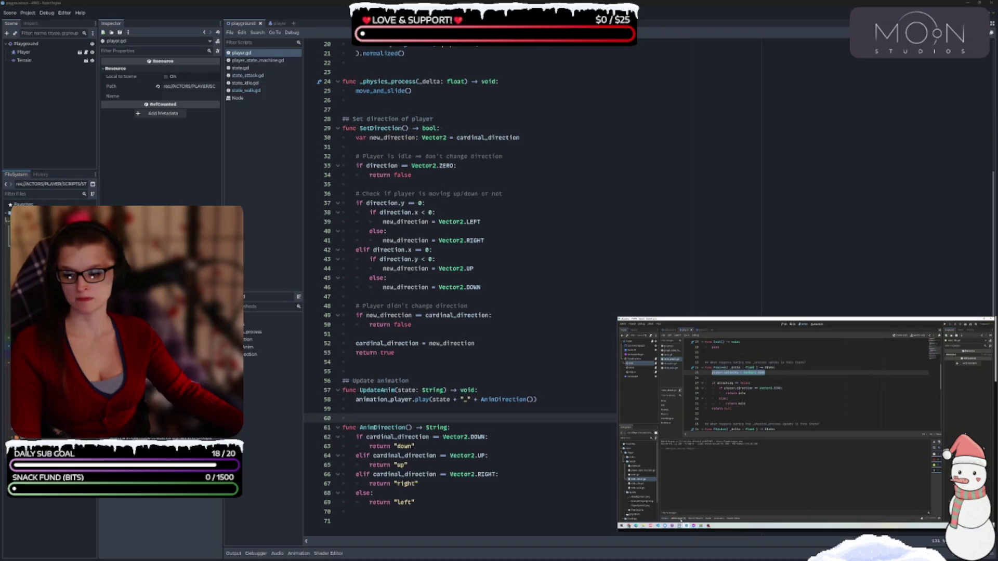
{"action": "key", "text": "alt+Tab"}
{"action": "scroll", "coordinate": [870, 285], "scroll_direction": "down", "scroll_amount": 3}
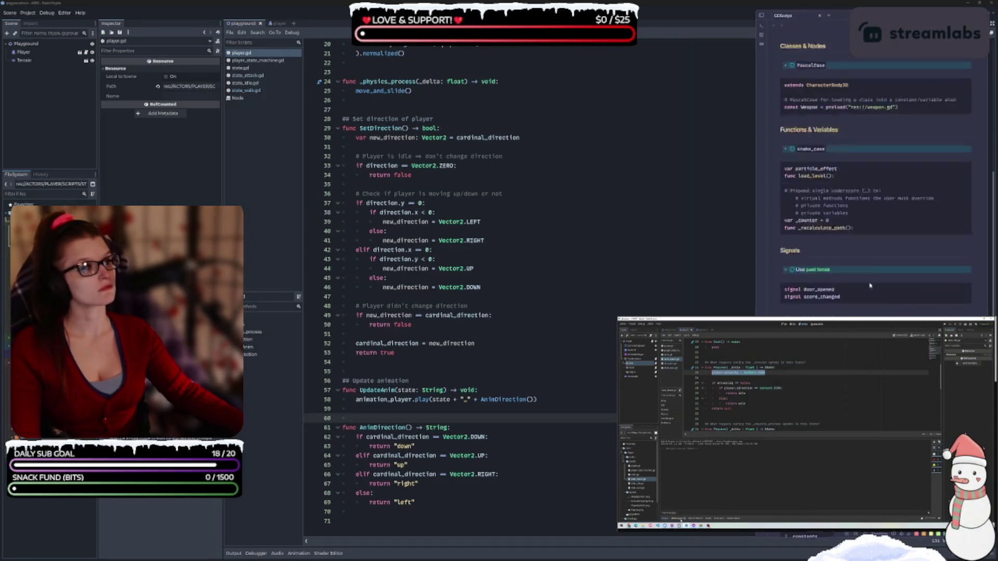
{"action": "scroll", "coordinate": [870, 286], "scroll_direction": "up", "scroll_amount": 3}
- Open the General Info note from the Obsidian file tree and look through it
{"action": "left_click", "coordinate": [762, 16]}
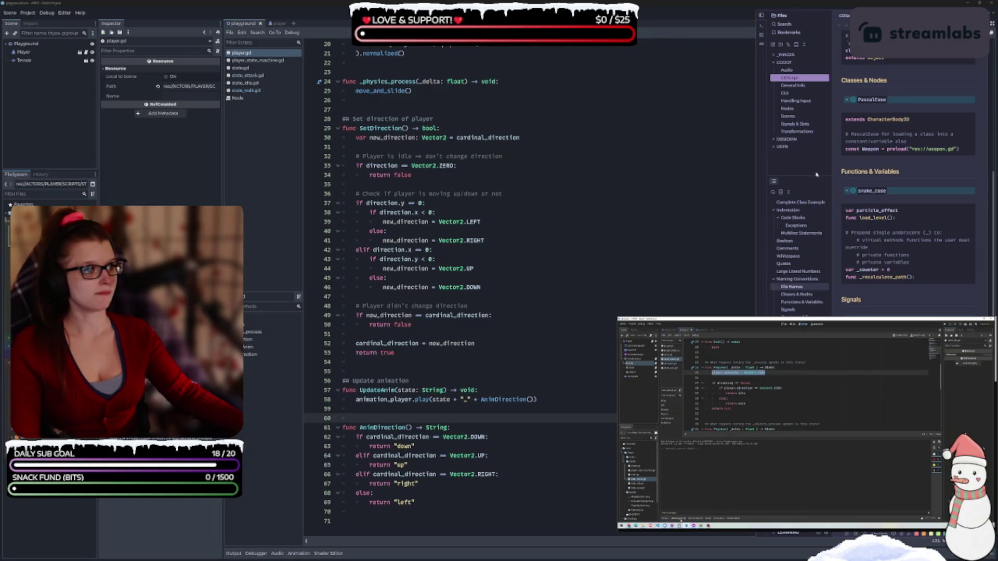
{"action": "left_click", "coordinate": [793, 85]}
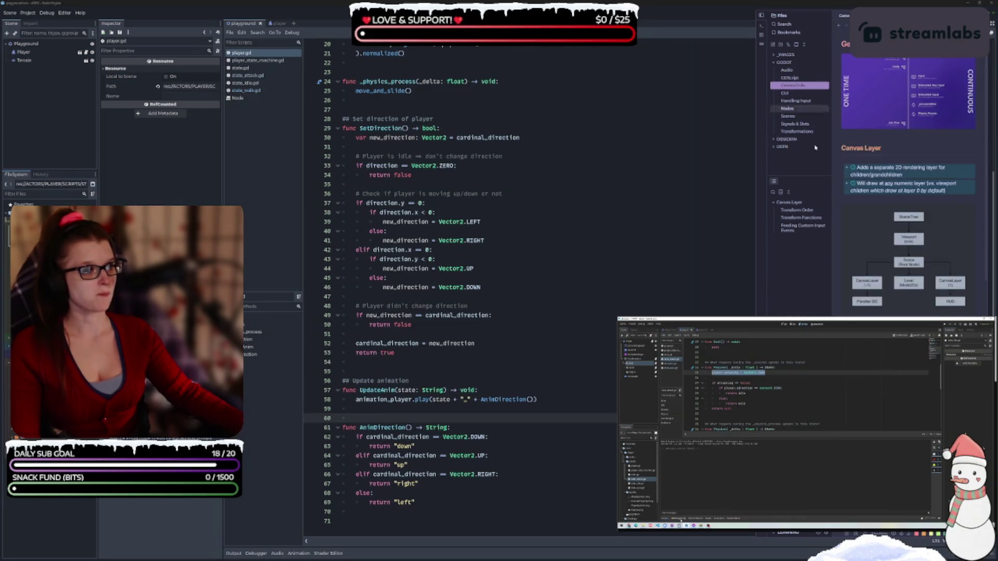
{"action": "scroll", "coordinate": [921, 288], "scroll_direction": "down", "scroll_amount": 10}
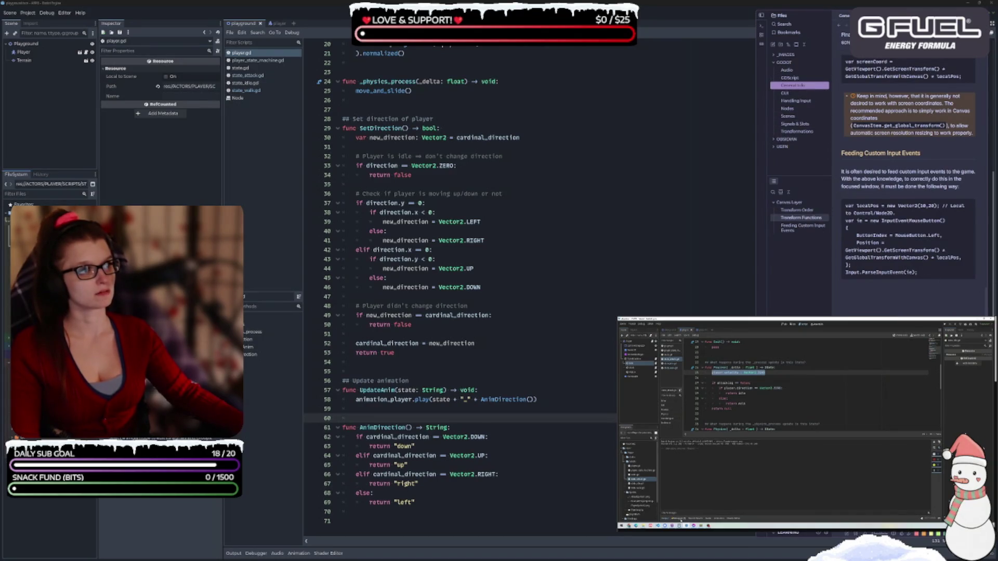
{"action": "left_click", "coordinate": [841, 294]}
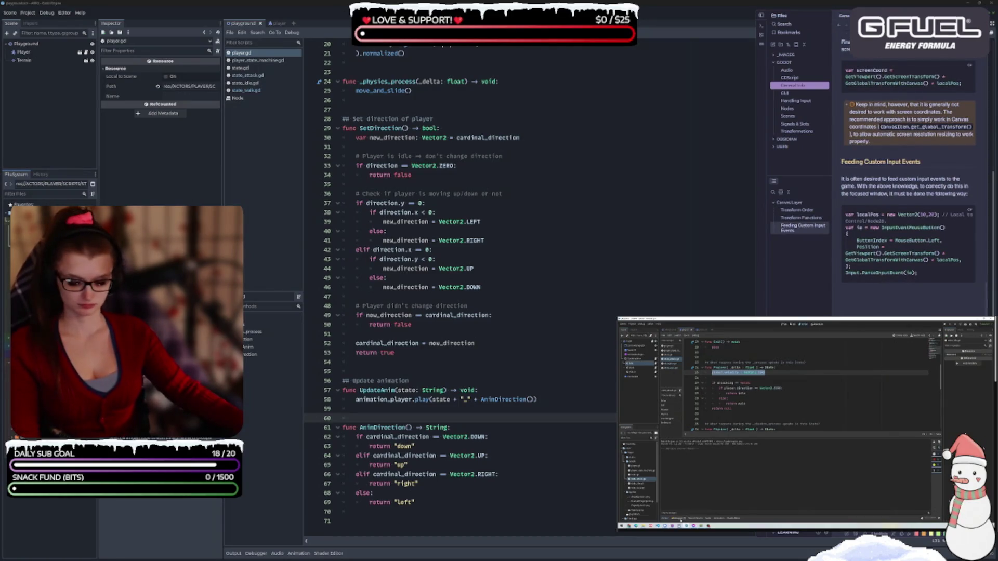
{"action": "scroll", "coordinate": [867, 307], "scroll_direction": "up", "scroll_amount": 10}
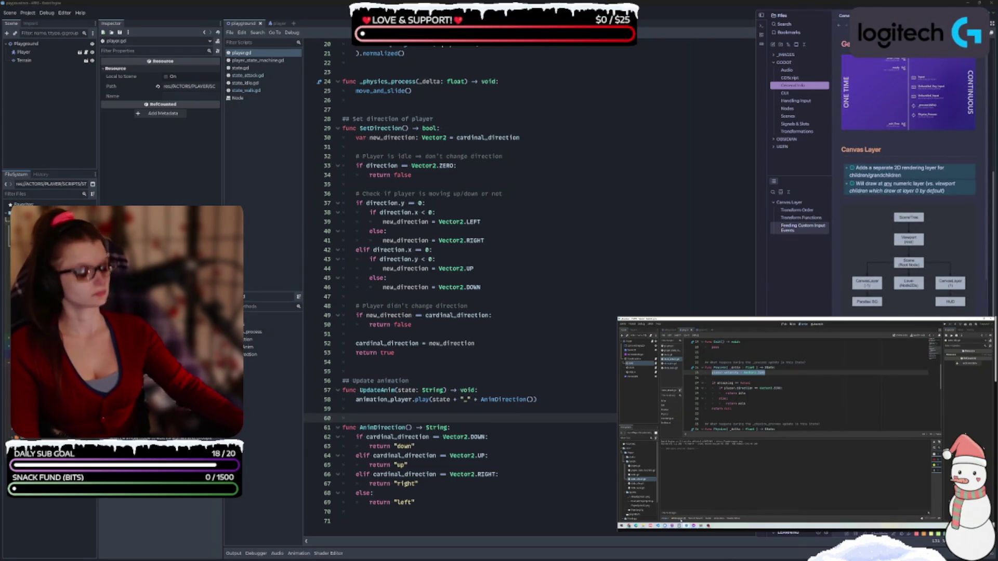
{"action": "scroll", "coordinate": [884, 234], "scroll_direction": "down", "scroll_amount": 5}
{"action": "scroll", "coordinate": [909, 182], "scroll_direction": "up", "scroll_amount": 5}
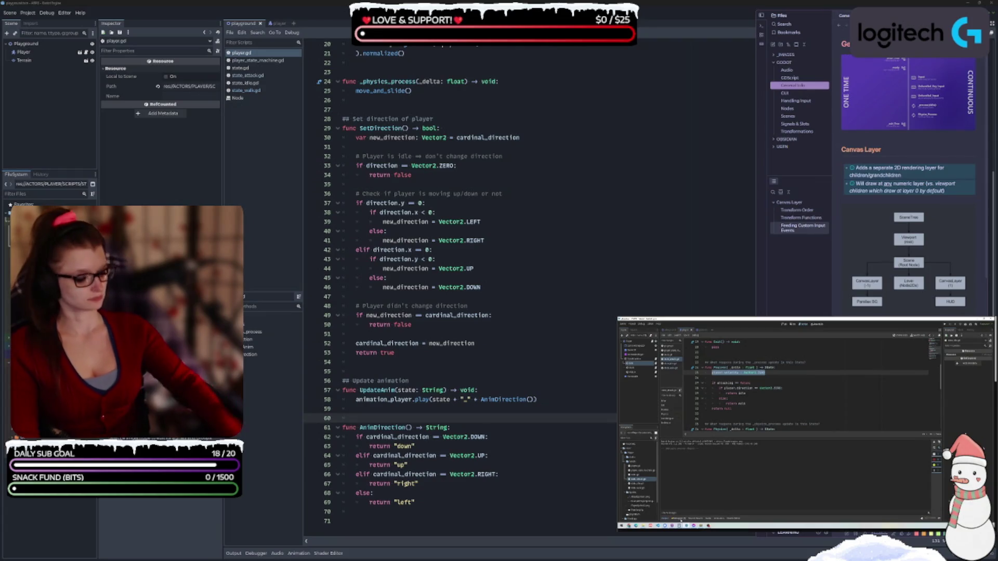
{"action": "scroll", "coordinate": [909, 182], "scroll_direction": "down", "scroll_amount": 5}
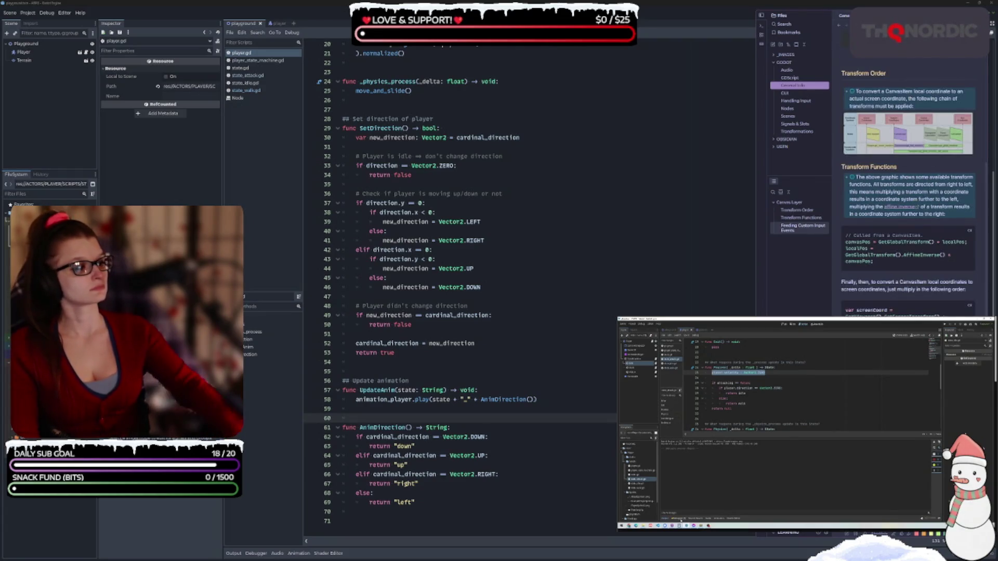
{"action": "scroll", "coordinate": [908, 182], "scroll_direction": "up", "scroll_amount": 6}
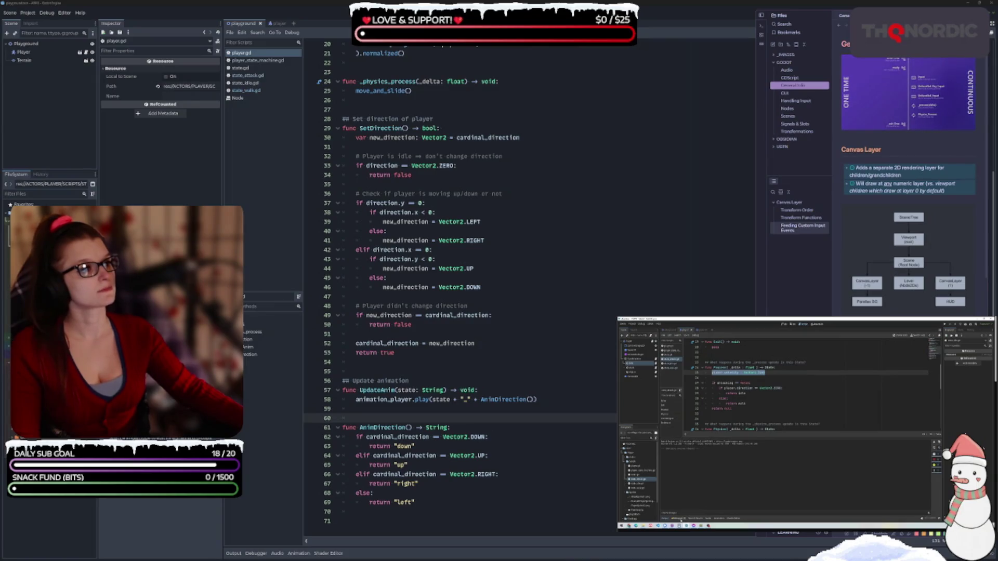
- Switch the General Info note to Source mode
{"action": "left_click", "coordinate": [985, 25]}
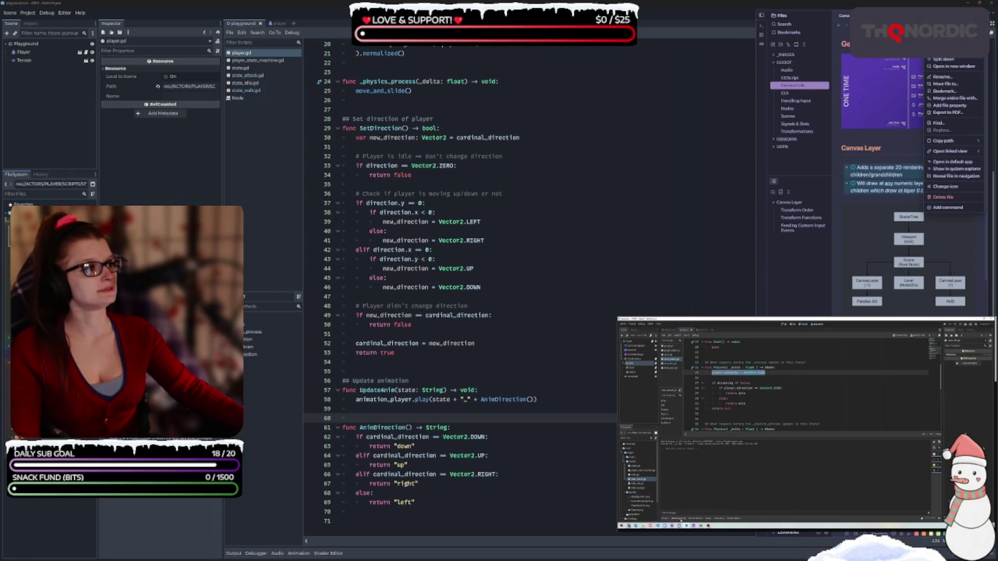
{"action": "key", "text": "Escape"}
{"action": "left_click", "coordinate": [985, 24]}
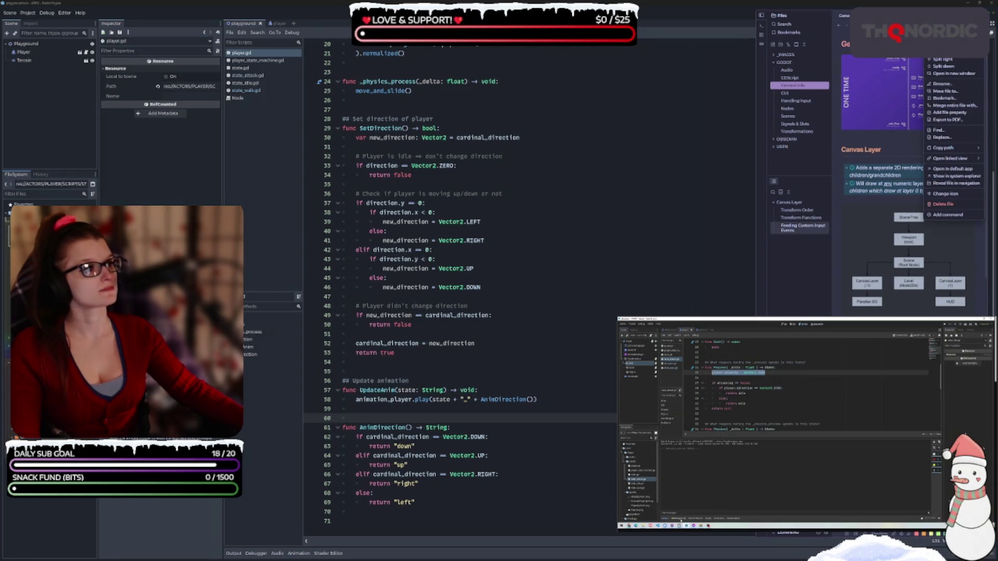
{"action": "left_click", "coordinate": [942, 51]}
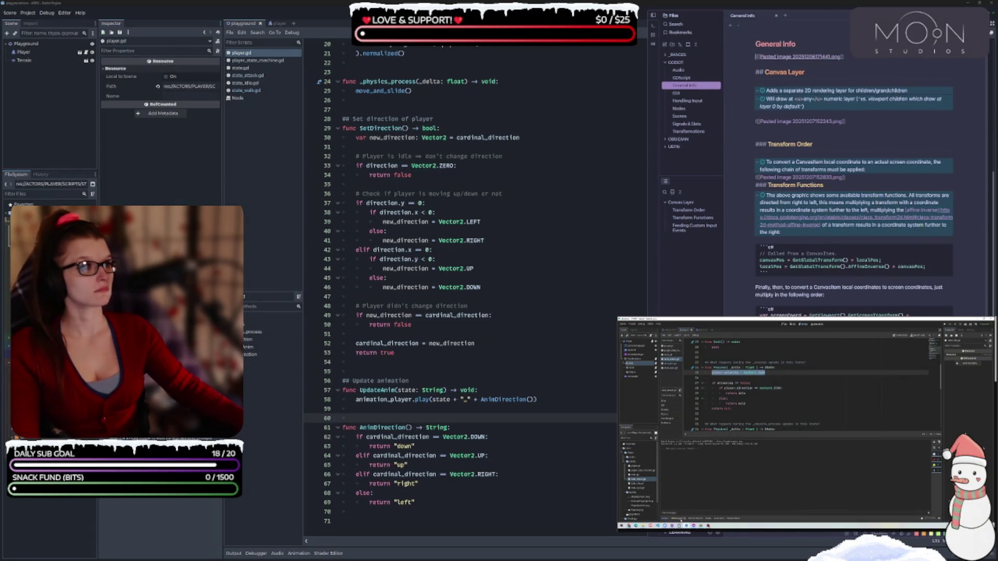
- Add a [RECIPES] link to the Godot recipes URL under General Info, then switch to Reading view
{"action": "key", "text": "Return"}
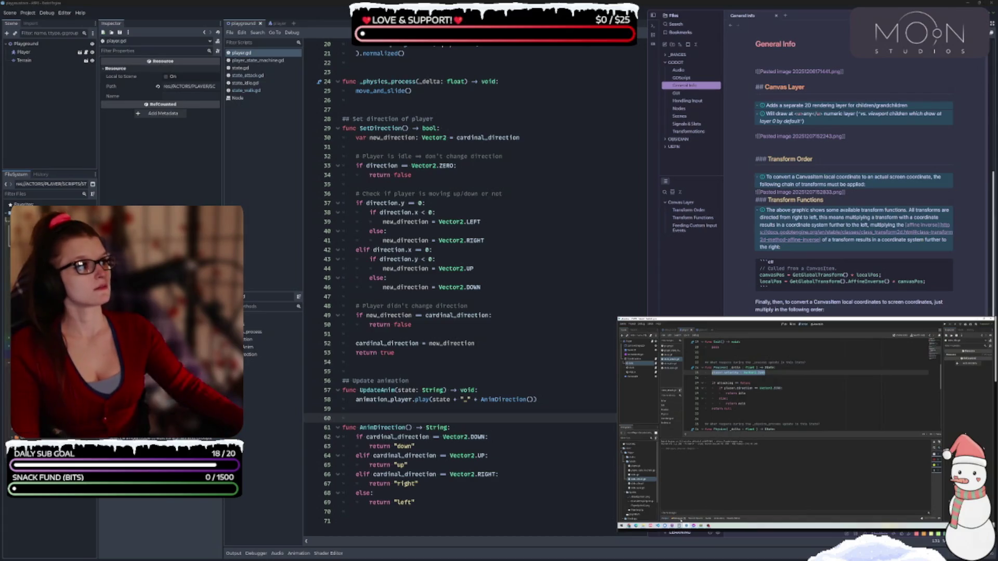
{"action": "key", "text": "ctrl+shift+r"}
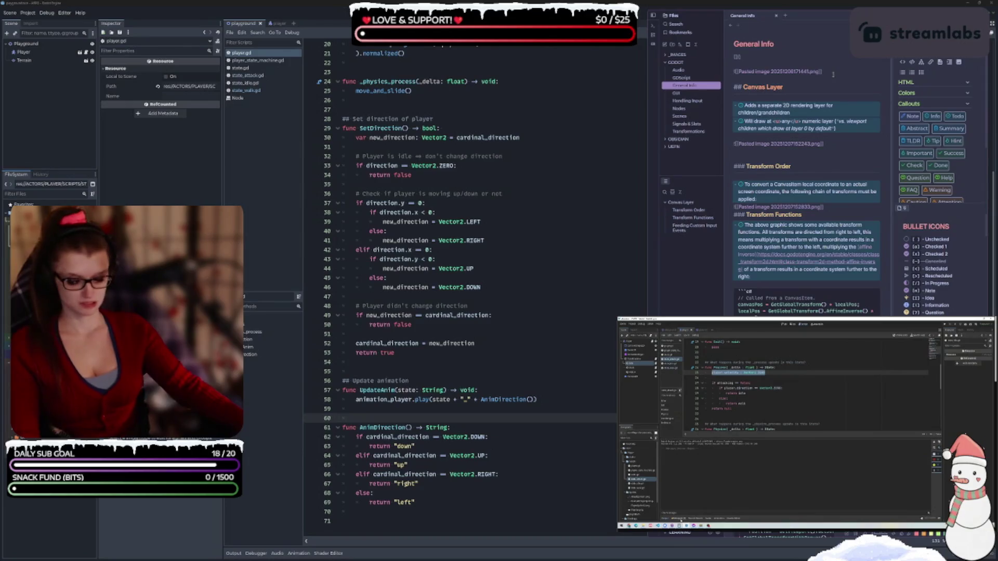
{"action": "key", "text": "ctrl+v"}
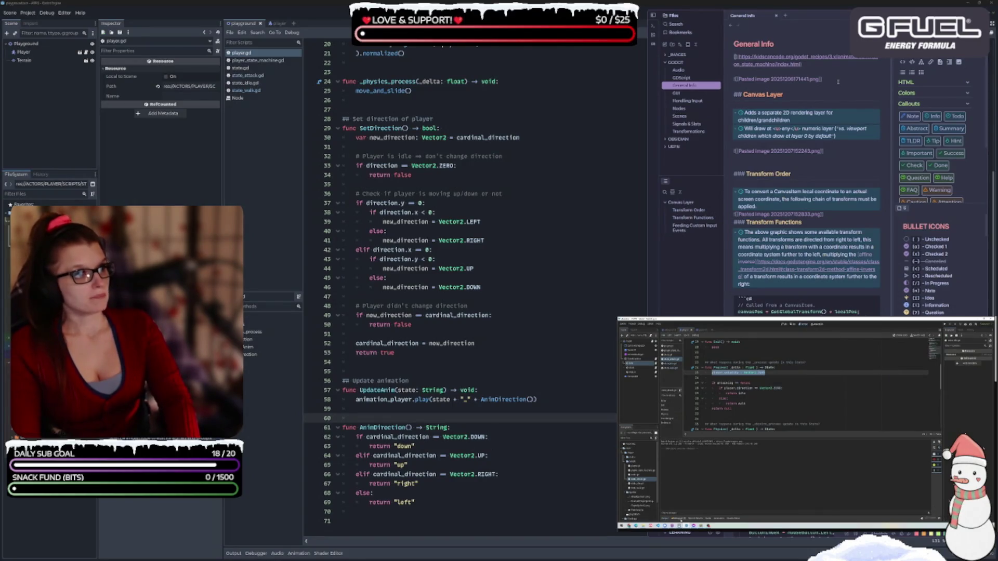
{"action": "type", "text": "[RECIPES]("}
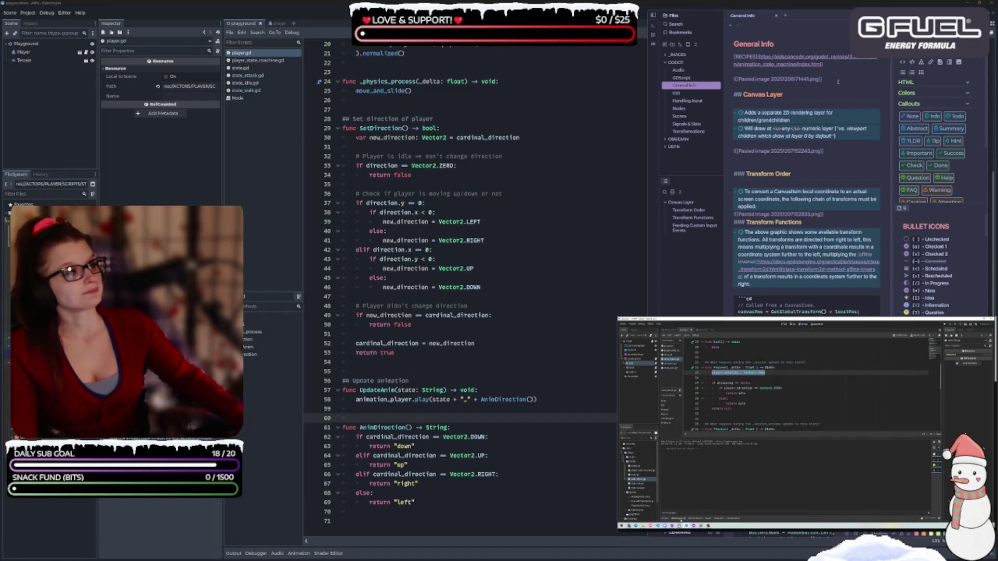
{"action": "left_click", "coordinate": [837, 171]}
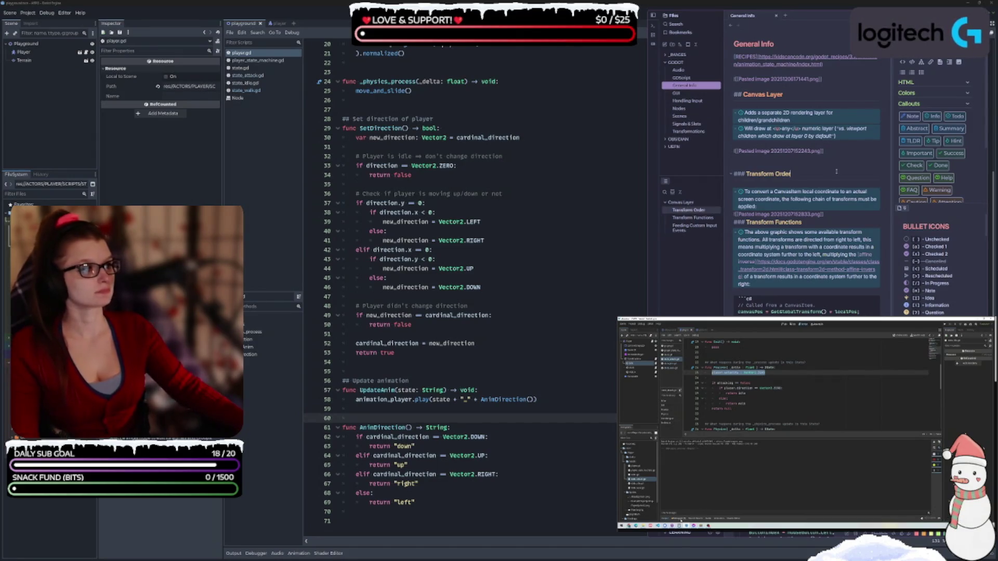
{"action": "key", "text": "ctrl+e"}
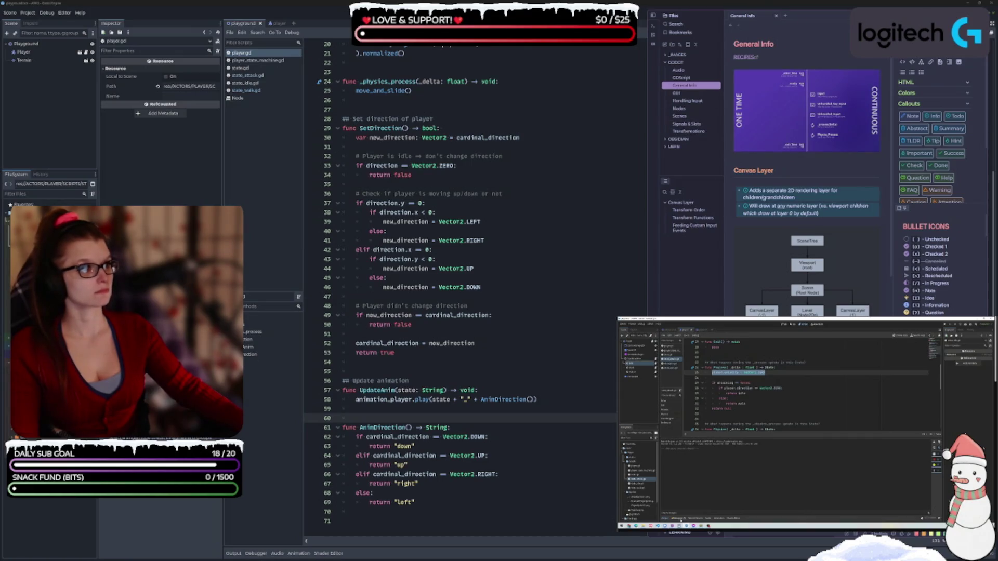
- Hide the side panels, narrow the notes window, open the GDScript note, then return to player.gd
{"action": "key", "text": "ctrl+shift+r"}
{"action": "left_click", "coordinate": [653, 15]}
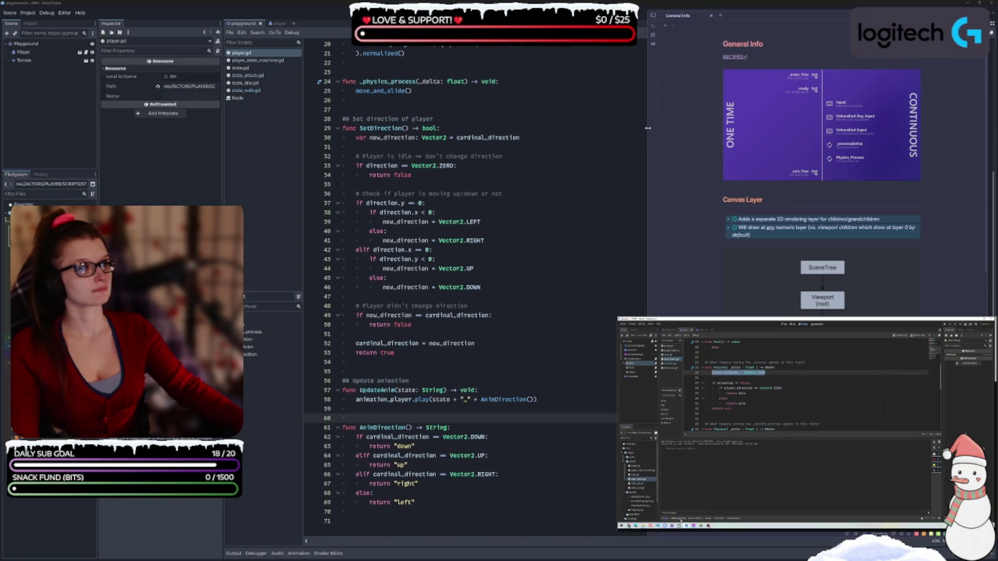
{"action": "left_click_drag", "start_coordinate": [691, 138], "coordinate": [752, 138]}
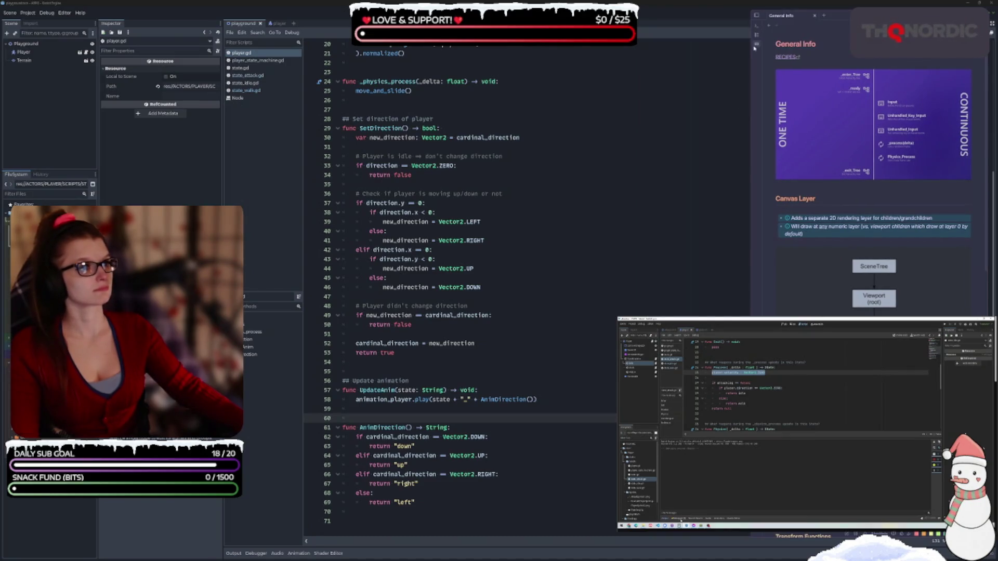
{"action": "left_click", "coordinate": [757, 18]}
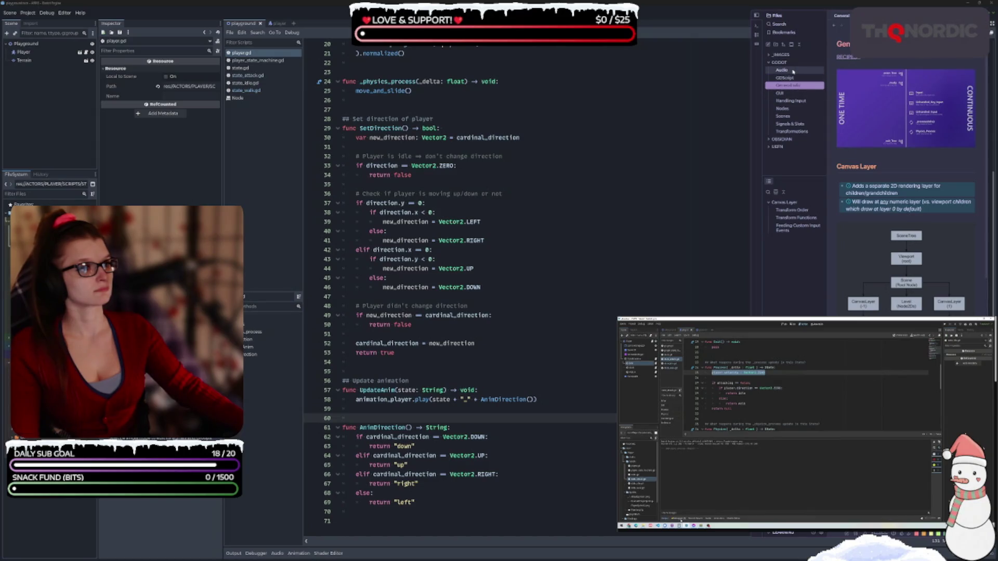
{"action": "left_click", "coordinate": [785, 77]}
{"action": "left_click", "coordinate": [757, 16]}
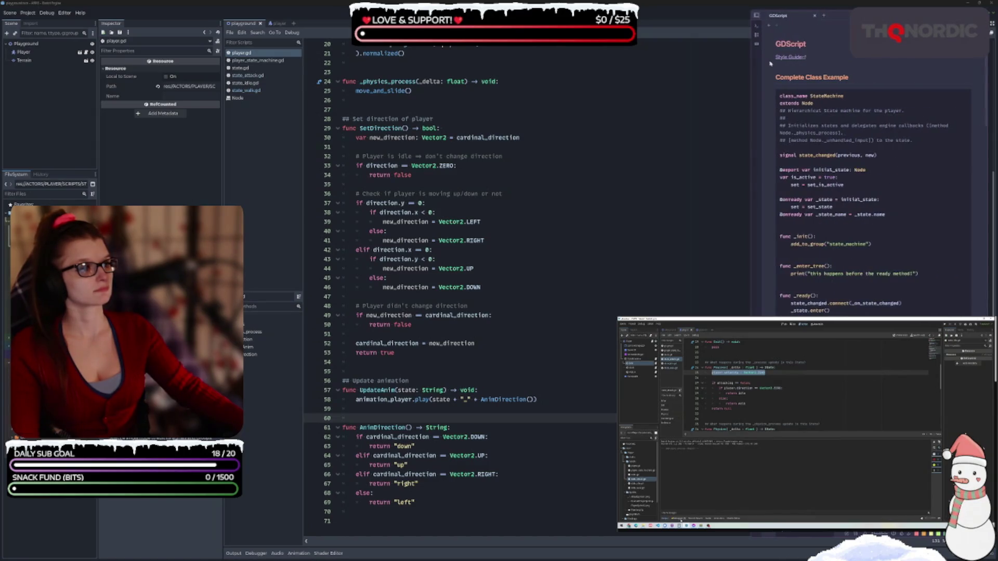
{"action": "left_click", "coordinate": [571, 147]}
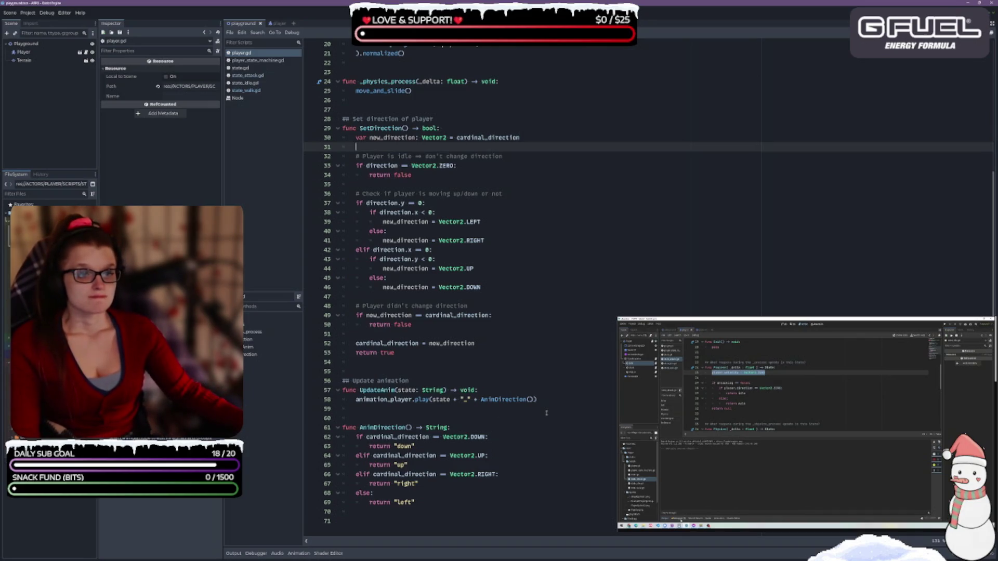
- Scroll up player.gd to show its onready animation_player, sprite and state_machine references
{"action": "scroll", "coordinate": [546, 414], "scroll_direction": "up", "scroll_amount": 5}
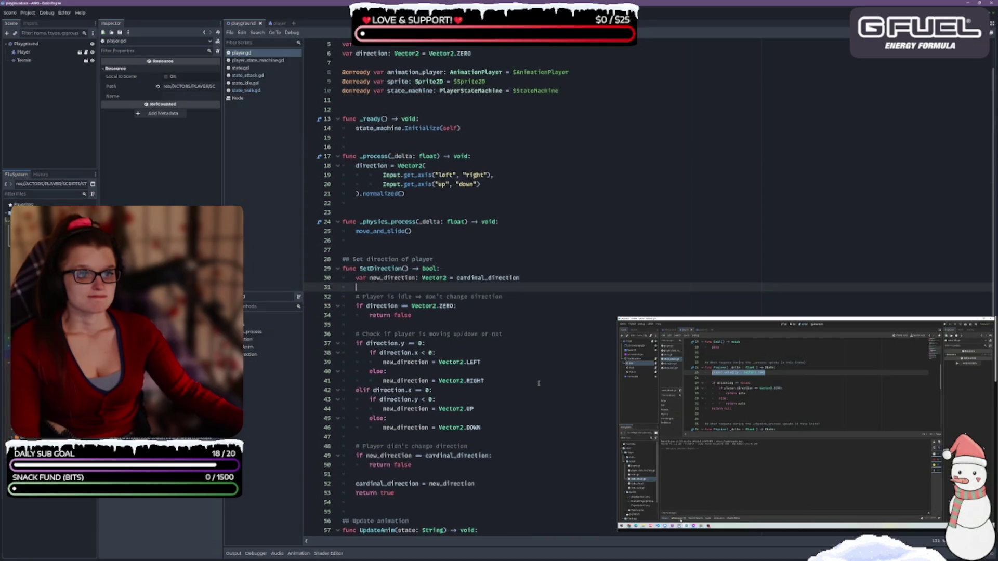
{"action": "scroll", "coordinate": [538, 383], "scroll_direction": "down", "scroll_amount": 4}
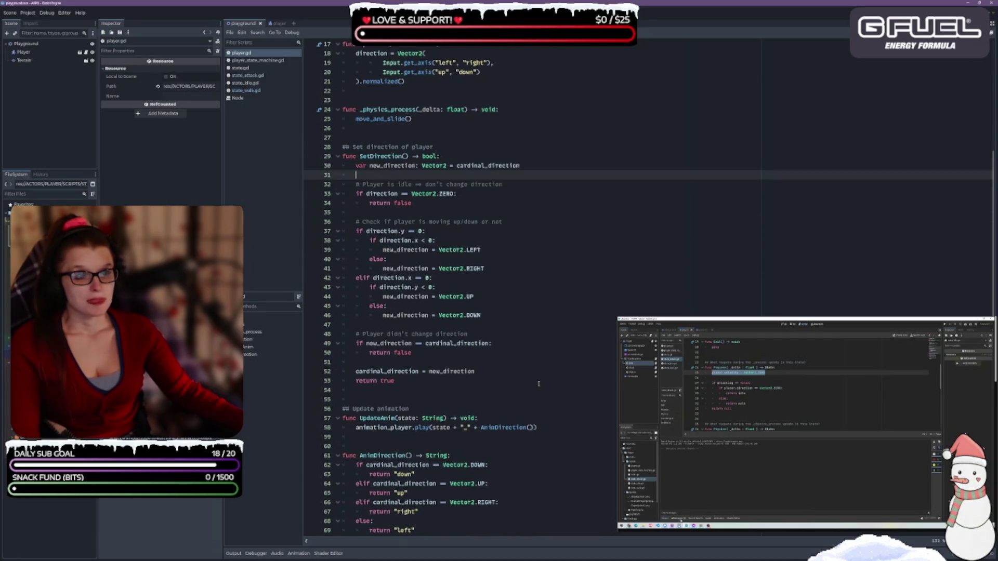
{"action": "scroll", "coordinate": [538, 382], "scroll_direction": "up", "scroll_amount": 1}
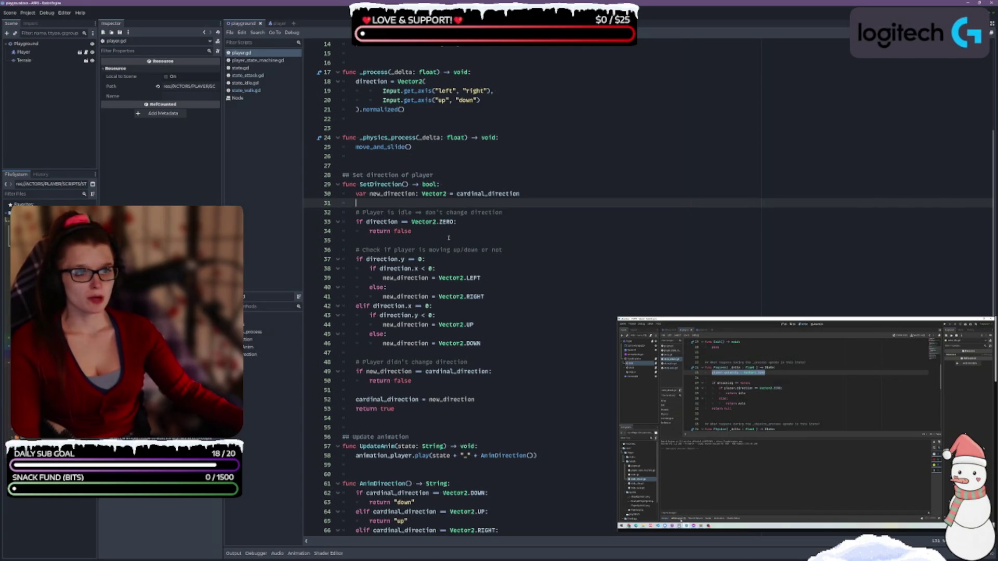
{"action": "left_click", "coordinate": [483, 100]}
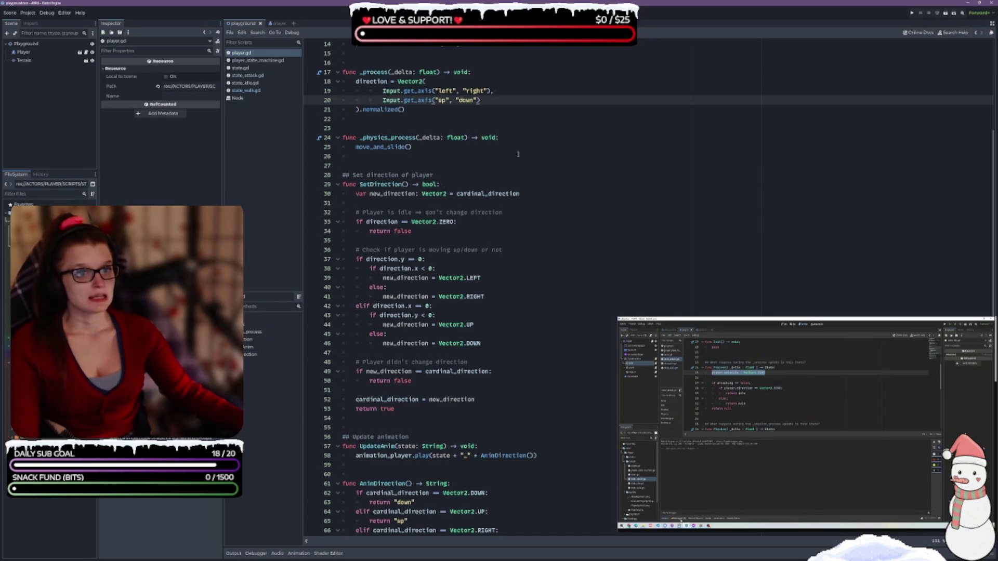
{"action": "left_click", "coordinate": [463, 193]}
{"action": "left_click", "coordinate": [523, 269]}
{"action": "scroll", "coordinate": [524, 272], "scroll_direction": "down", "scroll_amount": 1}
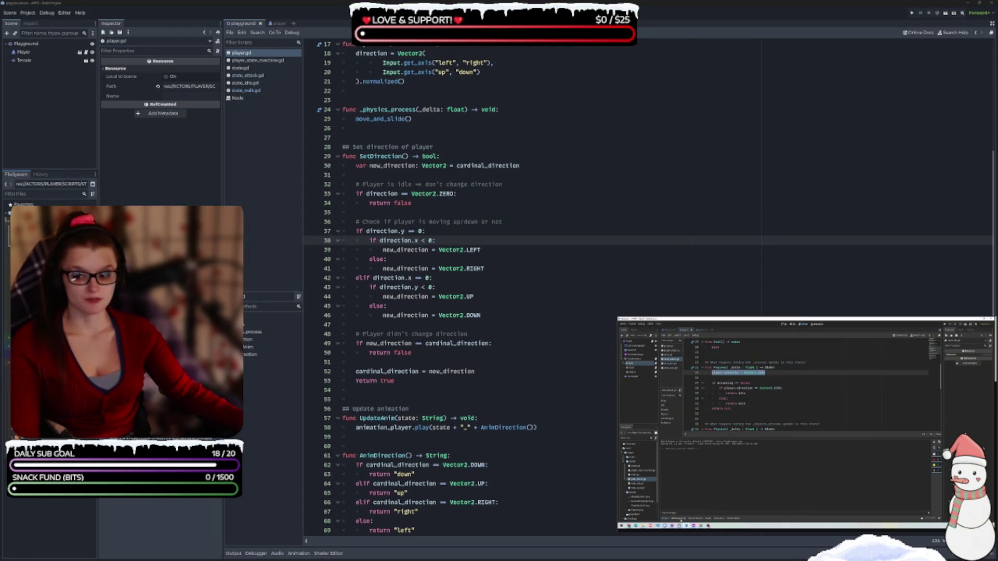
{"action": "key", "text": "Down"}
{"action": "key", "text": "Down"}
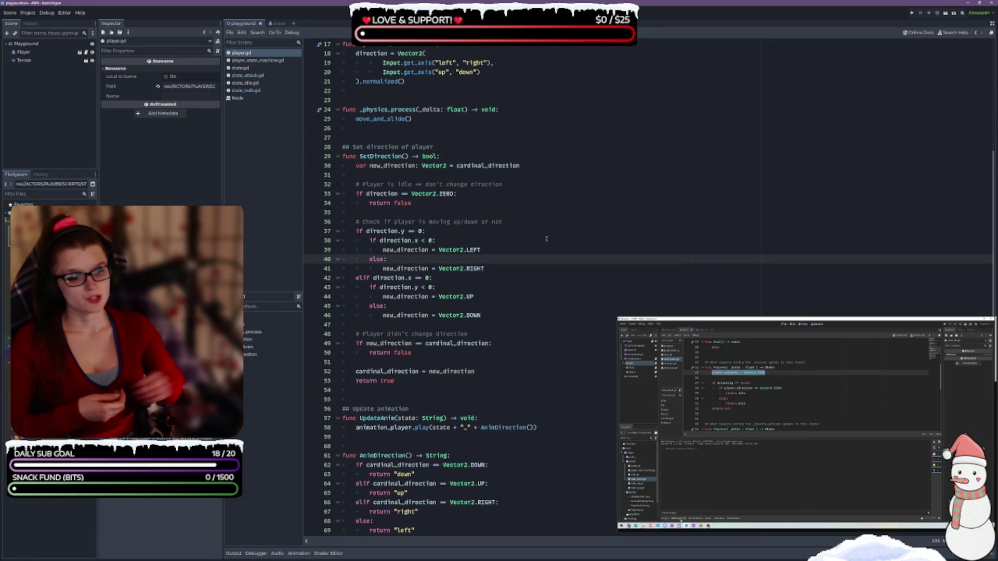
{"action": "scroll", "coordinate": [543, 237], "scroll_direction": "down", "scroll_amount": 1}
{"action": "scroll", "coordinate": [499, 223], "scroll_direction": "up", "scroll_amount": 6}
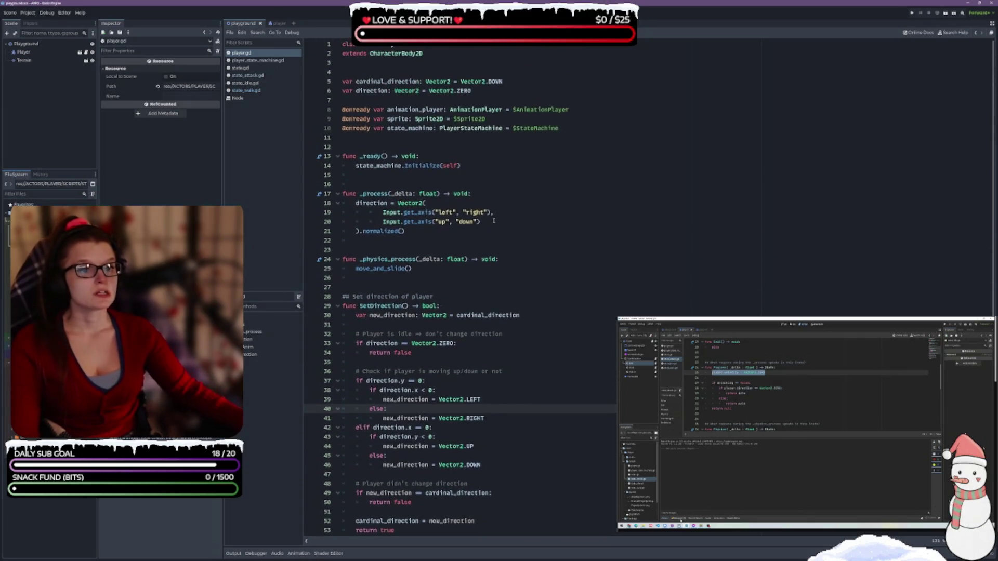
{"action": "left_click_drag", "start_coordinate": [503, 81], "coordinate": [420, 81]}
{"action": "left_click", "coordinate": [565, 192]}
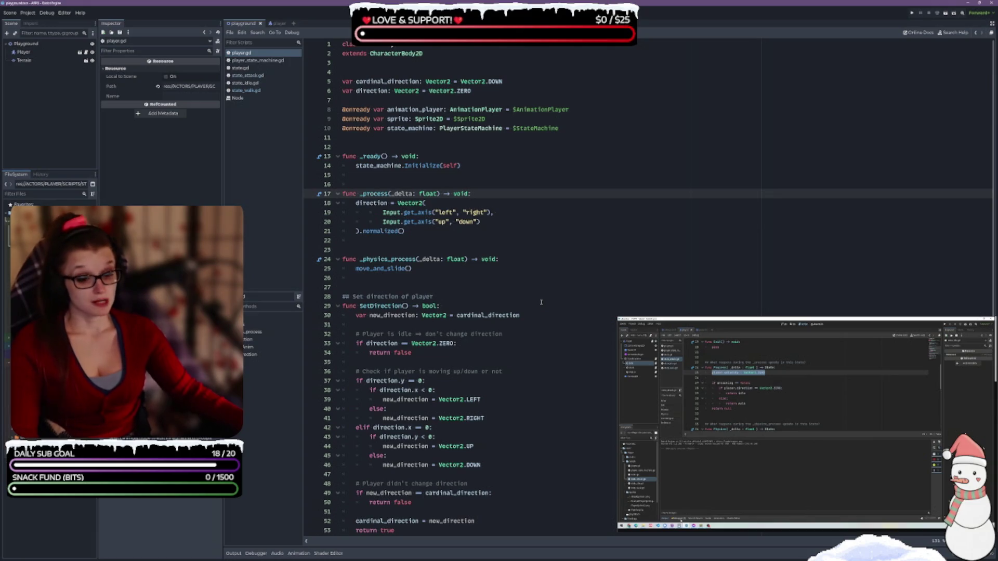
- Consult the reference tutorial video, skipping it ahead to a later point
{"action": "scroll", "coordinate": [545, 322], "scroll_direction": "down", "scroll_amount": 5}
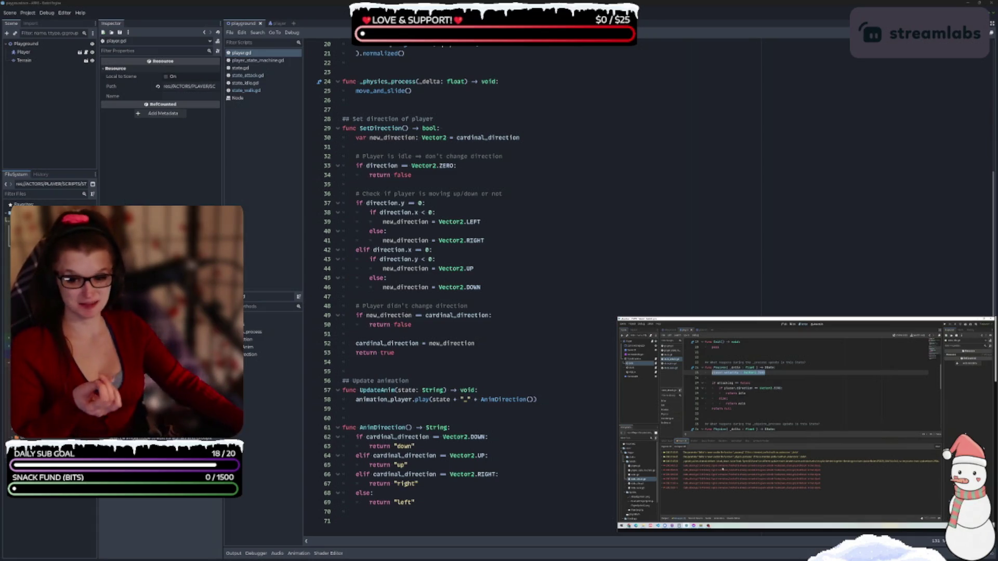
{"action": "left_click", "coordinate": [509, 288]}
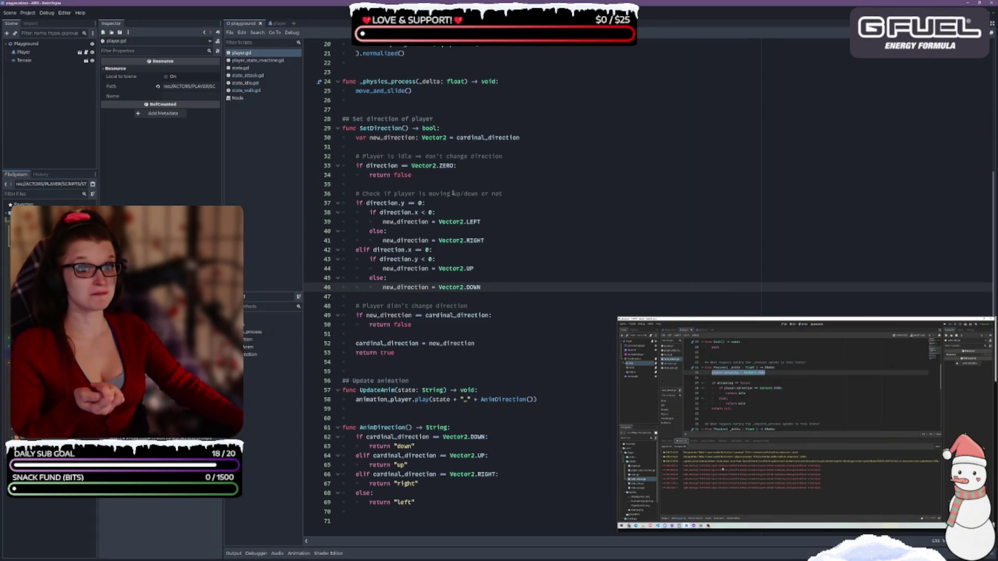
{"action": "left_click", "coordinate": [801, 410]}
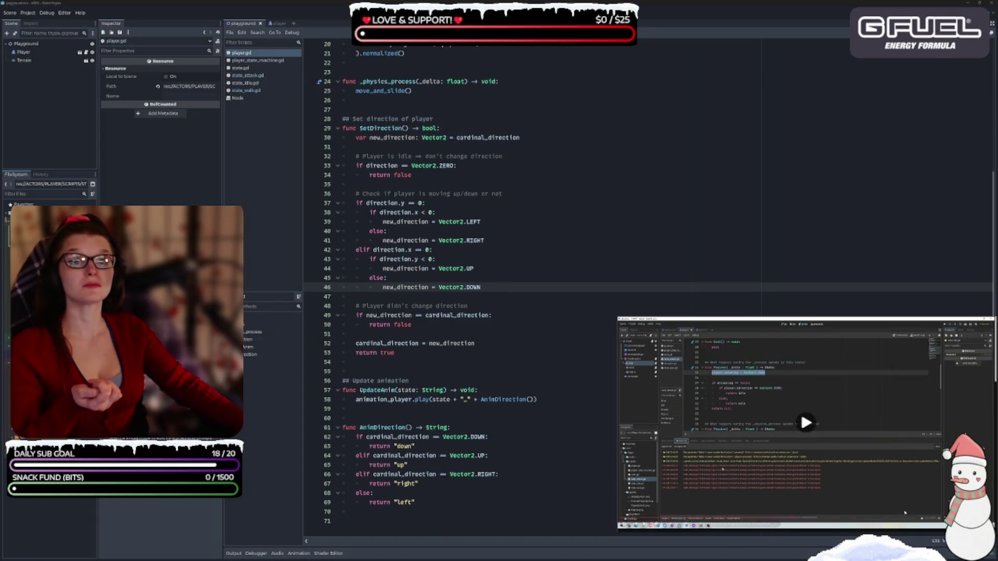
{"action": "left_click", "coordinate": [803, 519]}
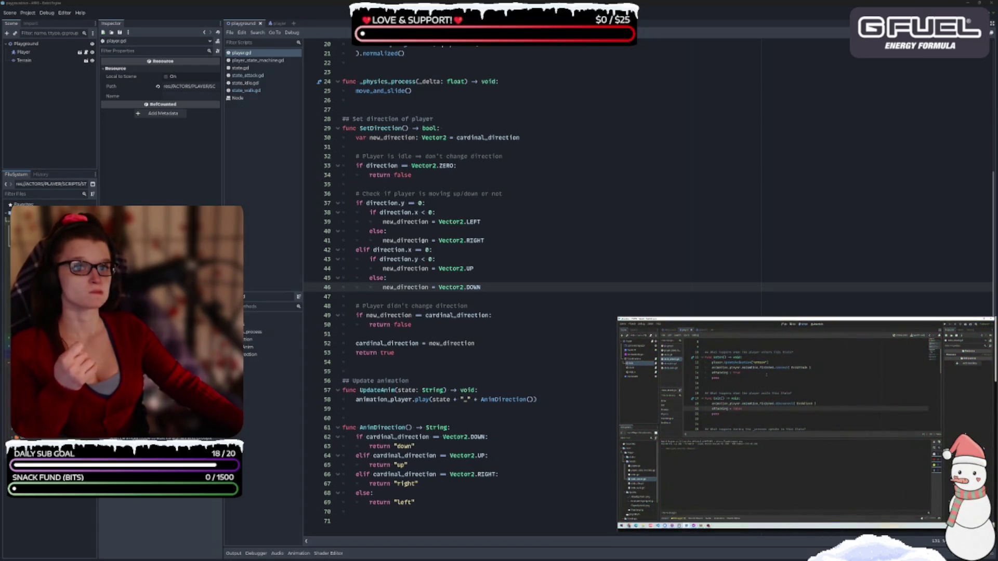
- Open the state_attack.gd script, then switch back to the player scene
{"action": "scroll", "coordinate": [428, 240], "scroll_direction": "up", "scroll_amount": 2}
{"action": "scroll", "coordinate": [479, 192], "scroll_direction": "up", "scroll_amount": 4}
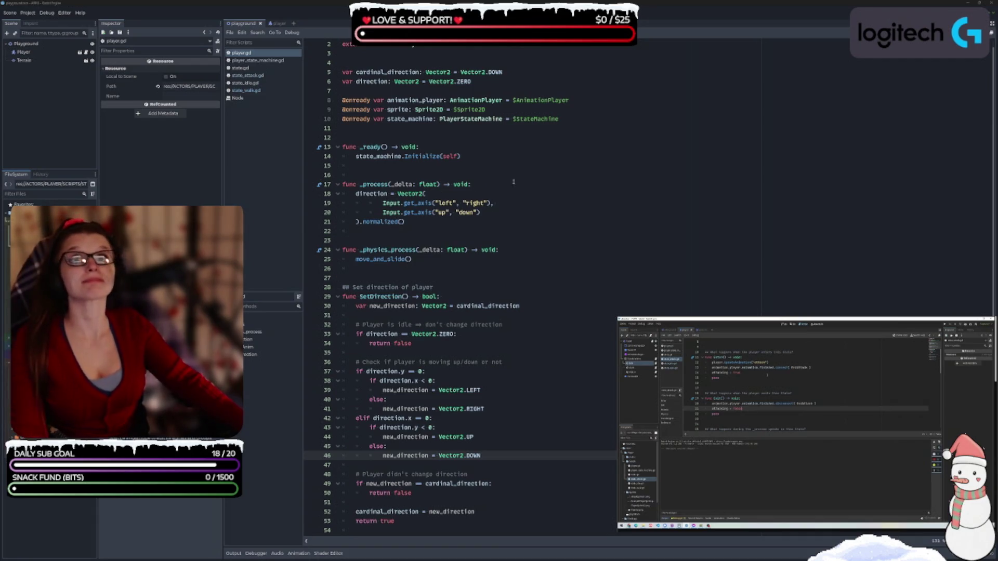
{"action": "left_click", "coordinate": [262, 75]}
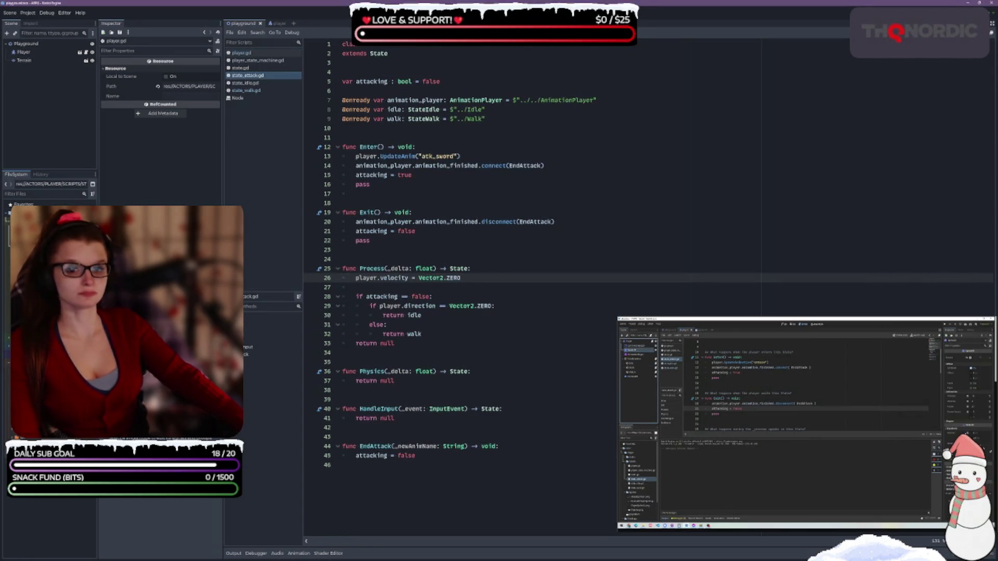
{"action": "left_click", "coordinate": [80, 53]}
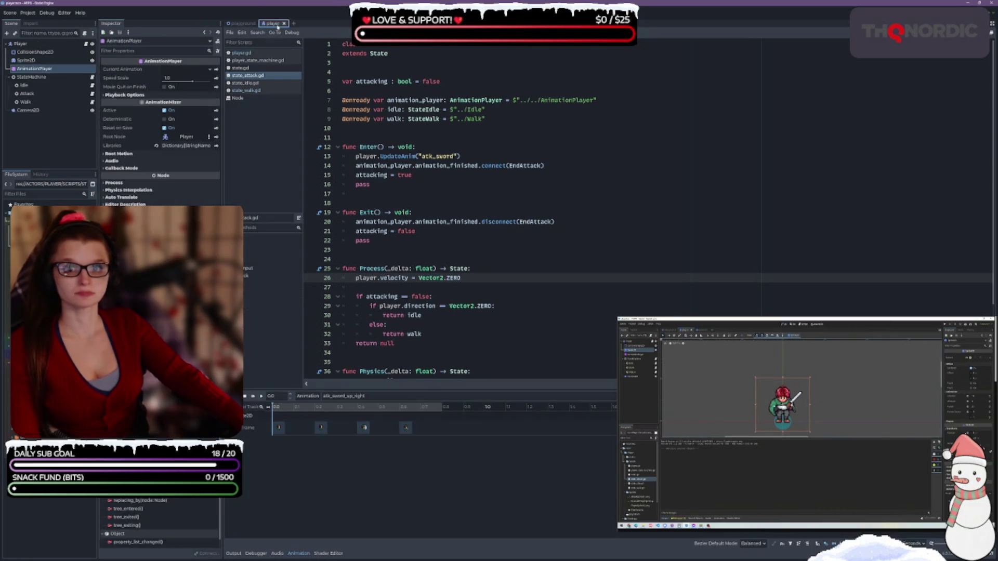
- Select the player's Sprite2D in the 2D view and load the RESET animation
{"action": "left_click", "coordinate": [26, 61]}
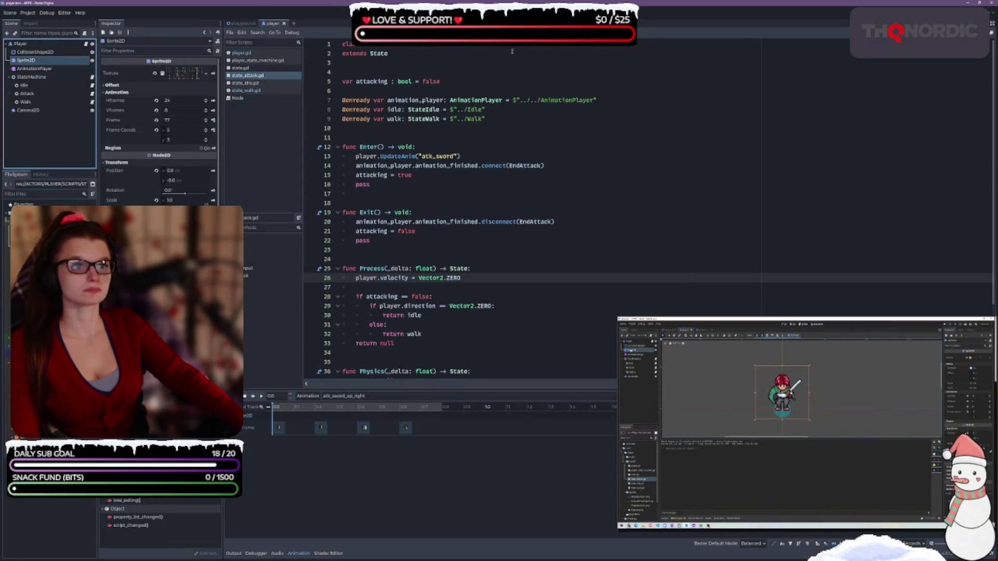
{"action": "left_click", "coordinate": [447, 12]}
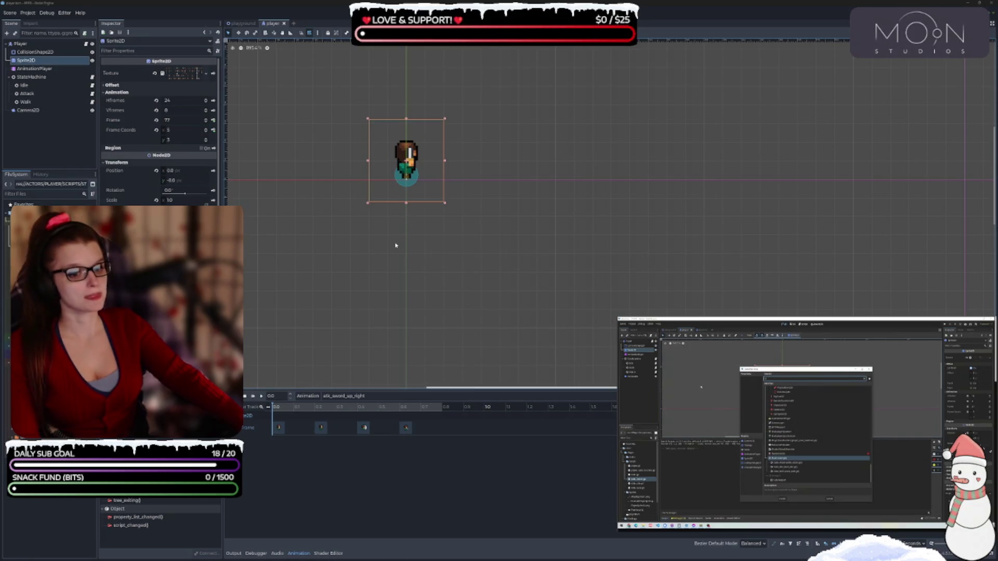
{"action": "left_click", "coordinate": [406, 395]}
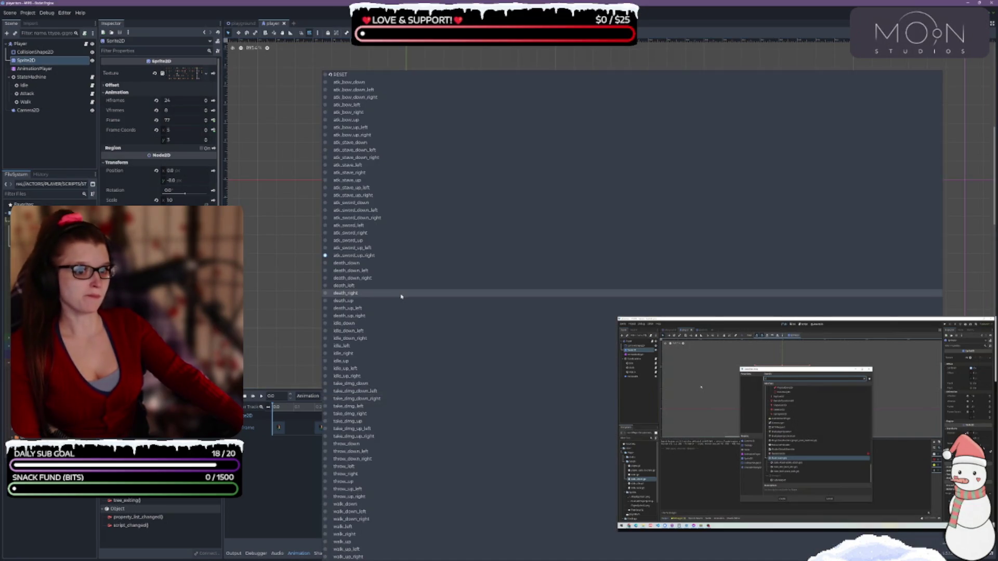
{"action": "left_click", "coordinate": [339, 74]}
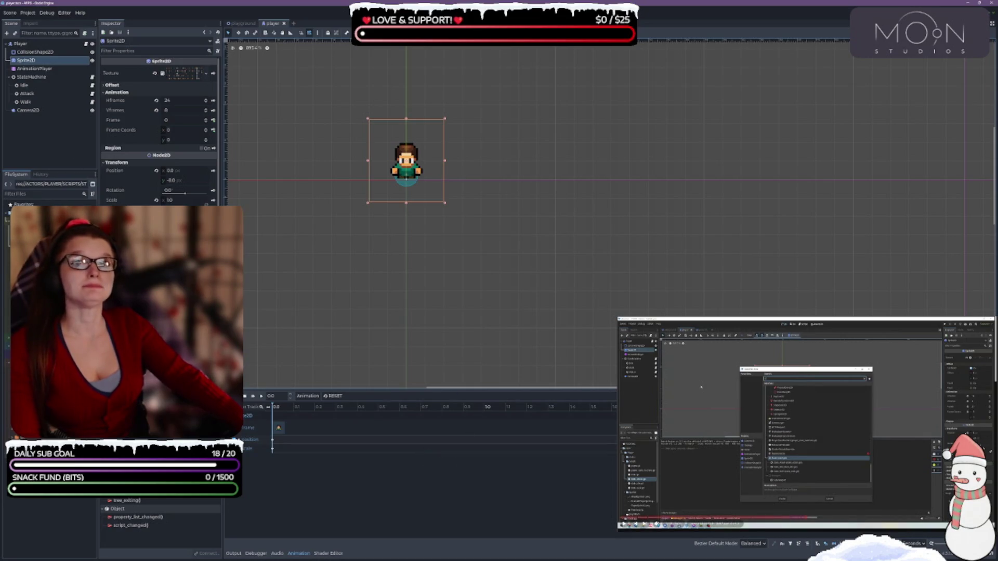
{"action": "right_click", "coordinate": [52, 60]}
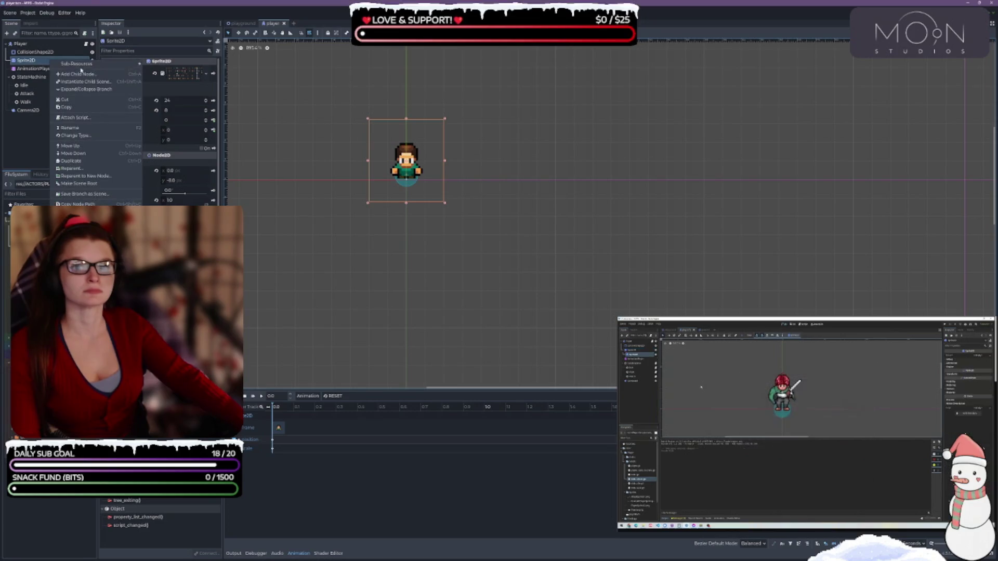
- Add a Sprite2D child under Sprite2D named AttackEffectSprite and save the scene
{"action": "left_click", "coordinate": [77, 74]}
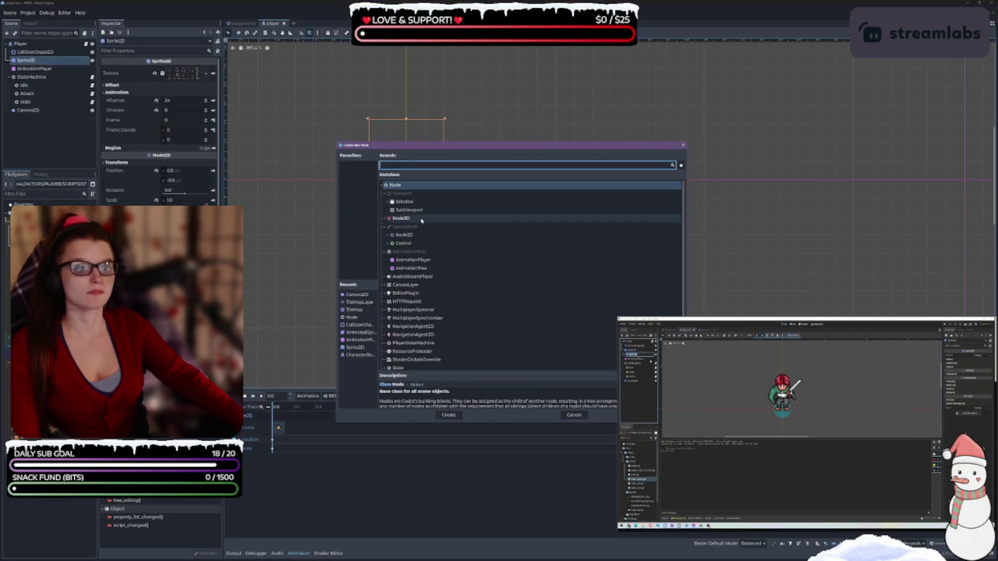
{"action": "type", "text": "sprite"}
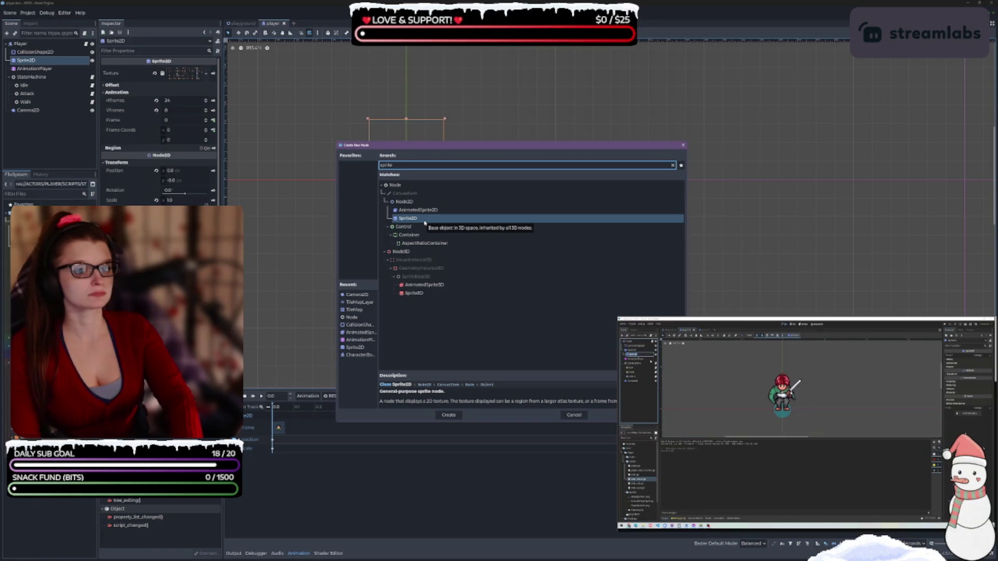
{"action": "double_click", "coordinate": [425, 219]}
{"action": "left_click", "coordinate": [44, 70]}
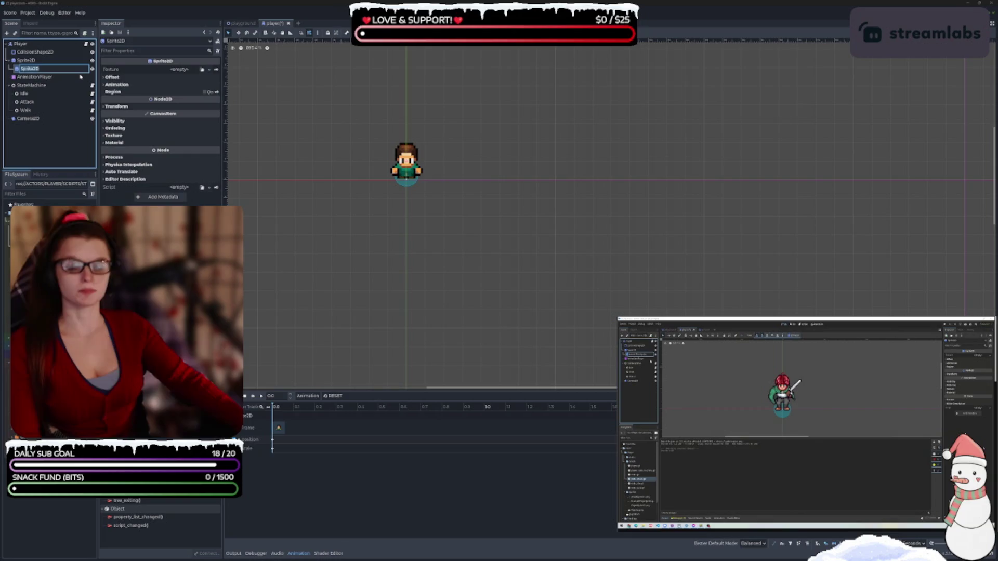
{"action": "type", "text": "AttackEffect"}
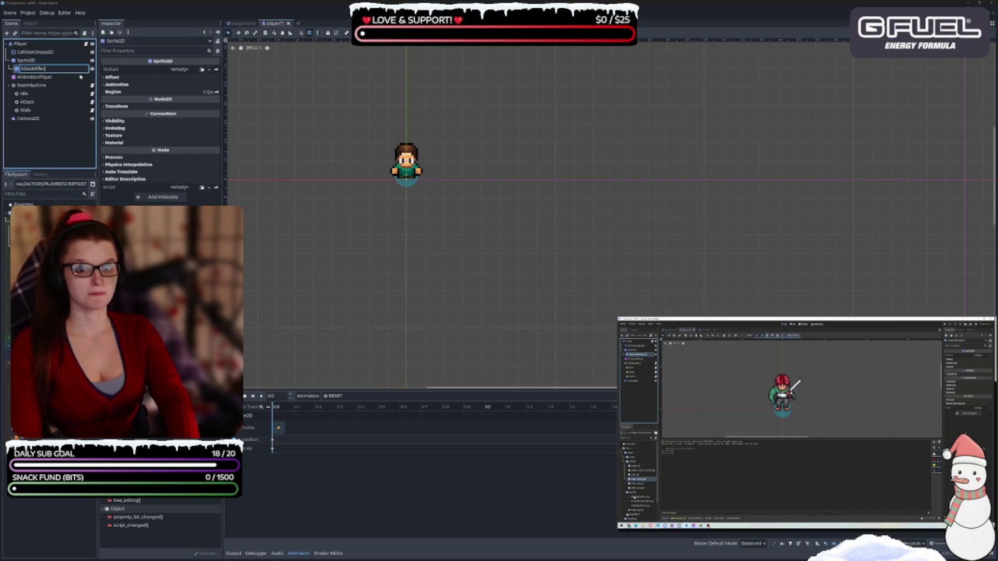
{"action": "type", "text": "Sprite"}
{"action": "key", "text": "Return"}
{"action": "key", "text": "ctrl+s"}
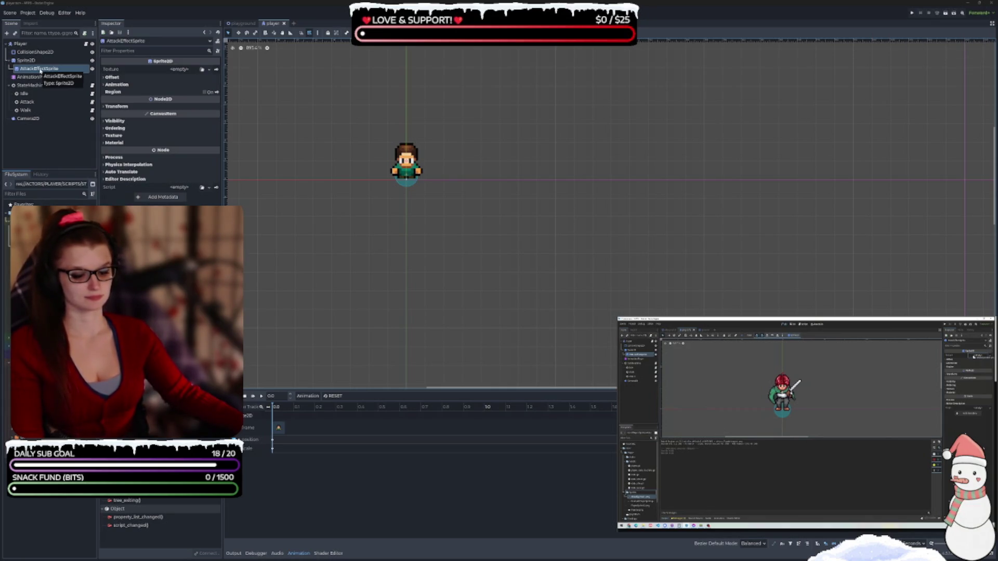
- Rename the new node from AttackEffectSprite to AttackFXSprite
{"action": "left_click", "coordinate": [41, 71]}
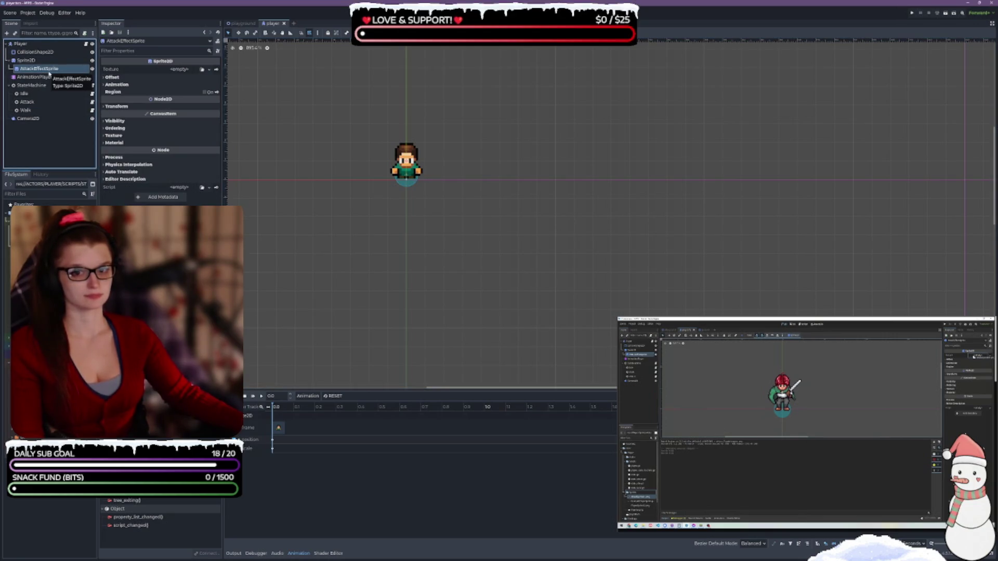
{"action": "key", "text": "F2"}
{"action": "type", "text": "TK"}
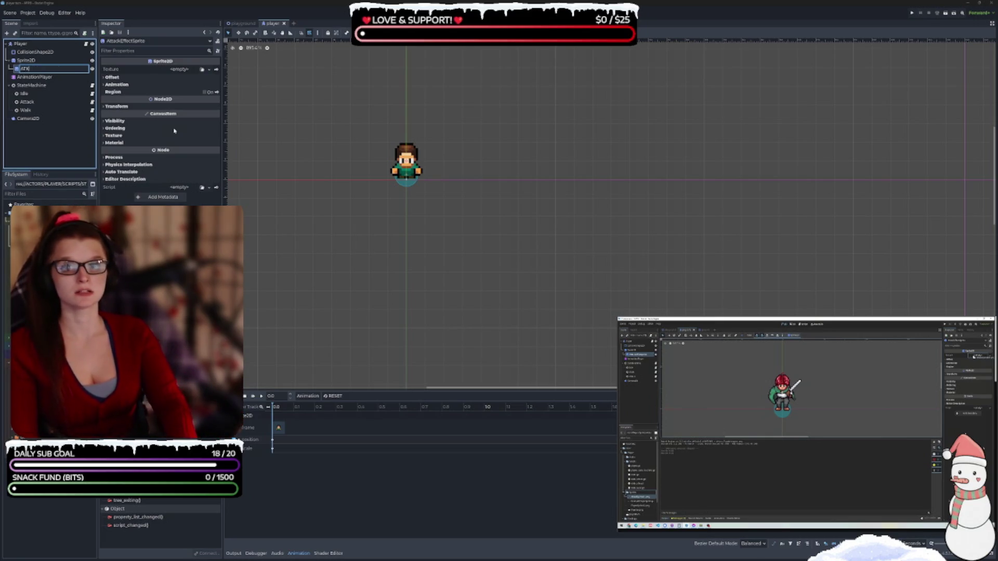
{"action": "type", "text": "tk"}
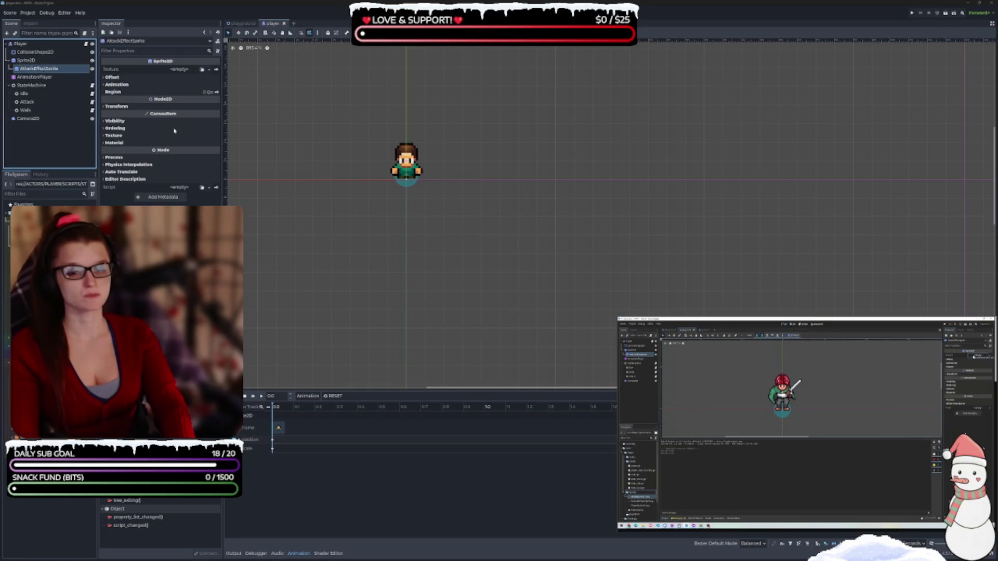
{"action": "left_click", "coordinate": [175, 131]}
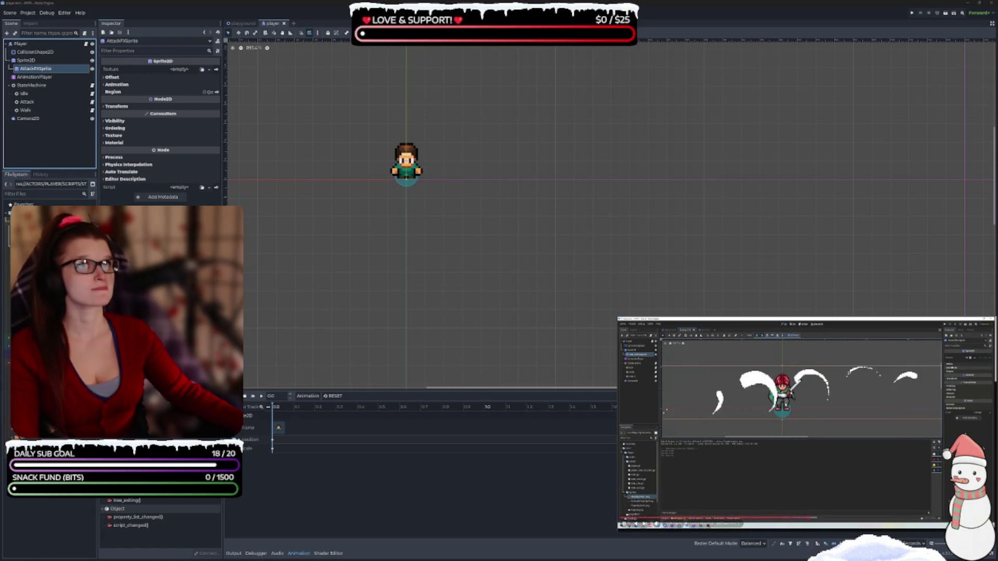
{"action": "scroll", "coordinate": [884, 487], "scroll_direction": "down", "scroll_amount": 3}
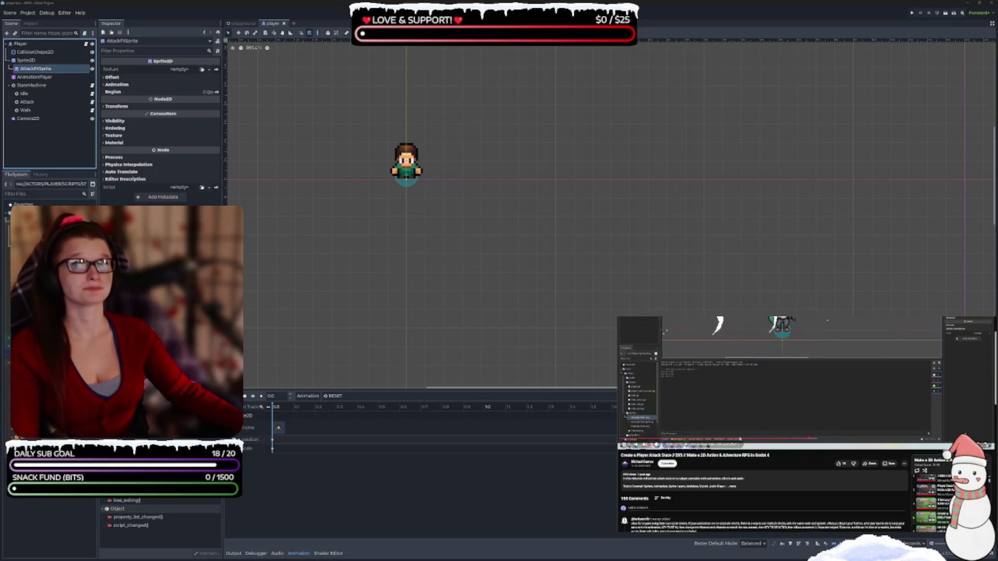
{"action": "left_click", "coordinate": [884, 487]}
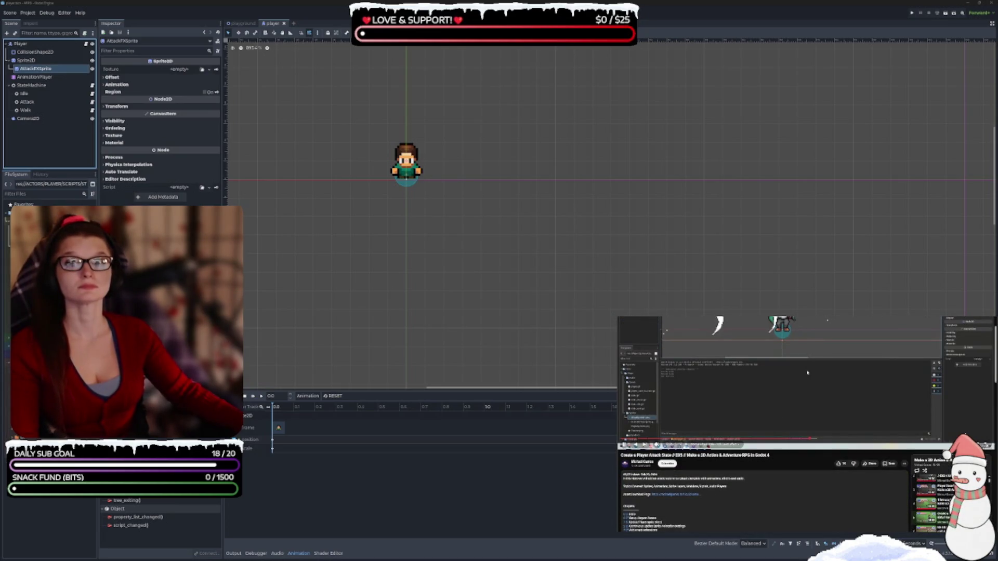
{"action": "scroll", "coordinate": [671, 430], "scroll_direction": "down", "scroll_amount": 2}
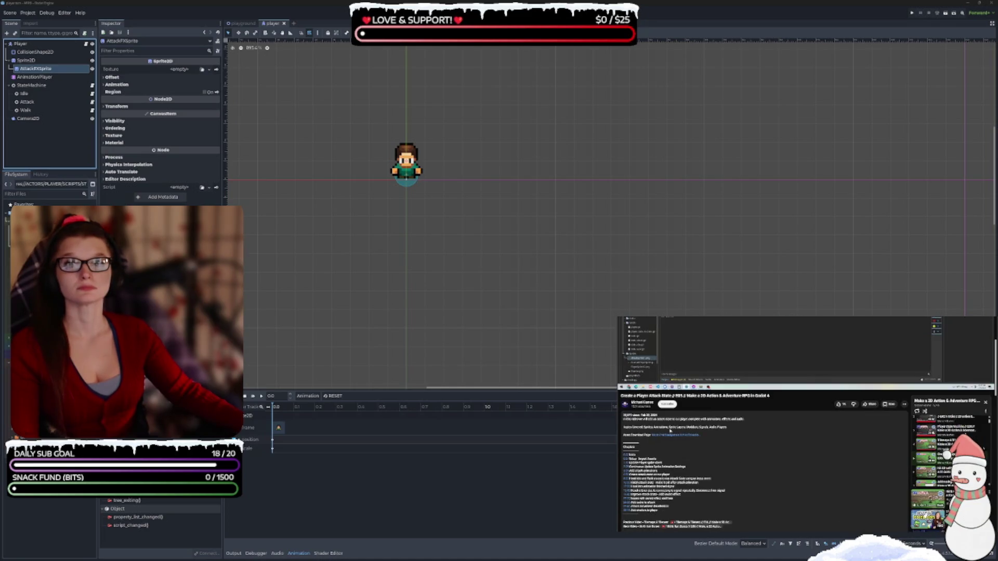
{"action": "left_click", "coordinate": [660, 436]}
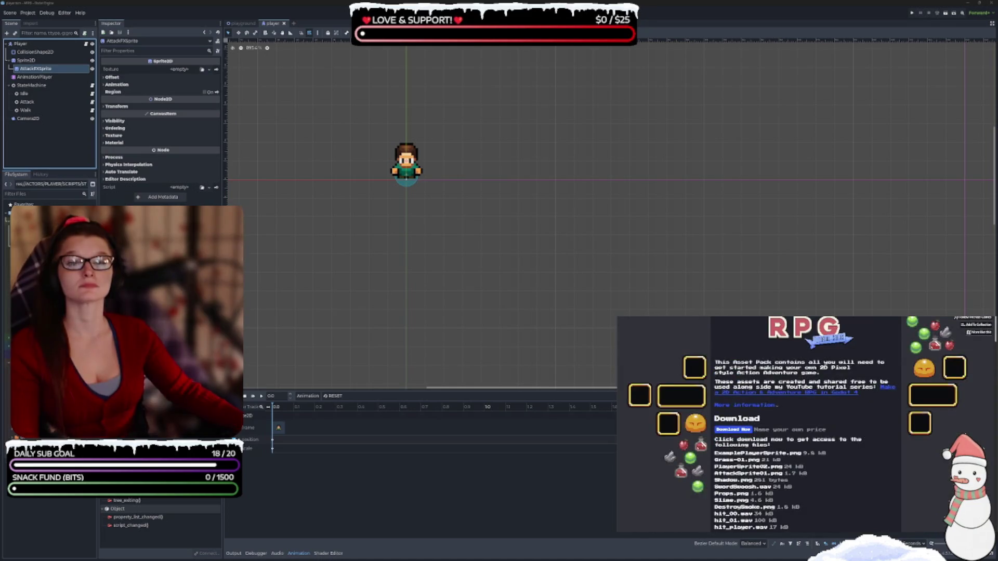
{"action": "key", "text": "ctrl+w"}
{"action": "key", "text": "alt+Tab"}
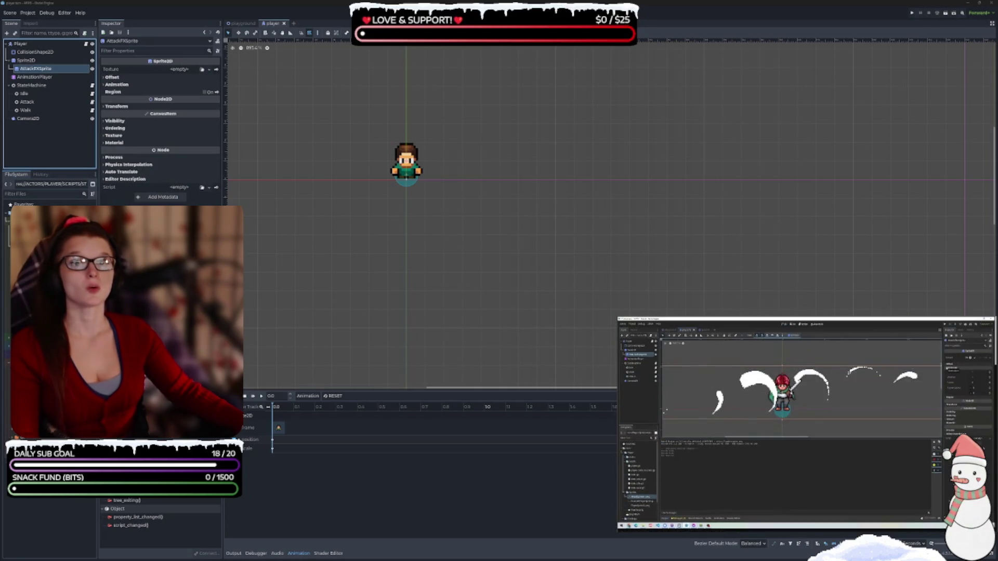
{"action": "key", "text": "alt+Tab"}
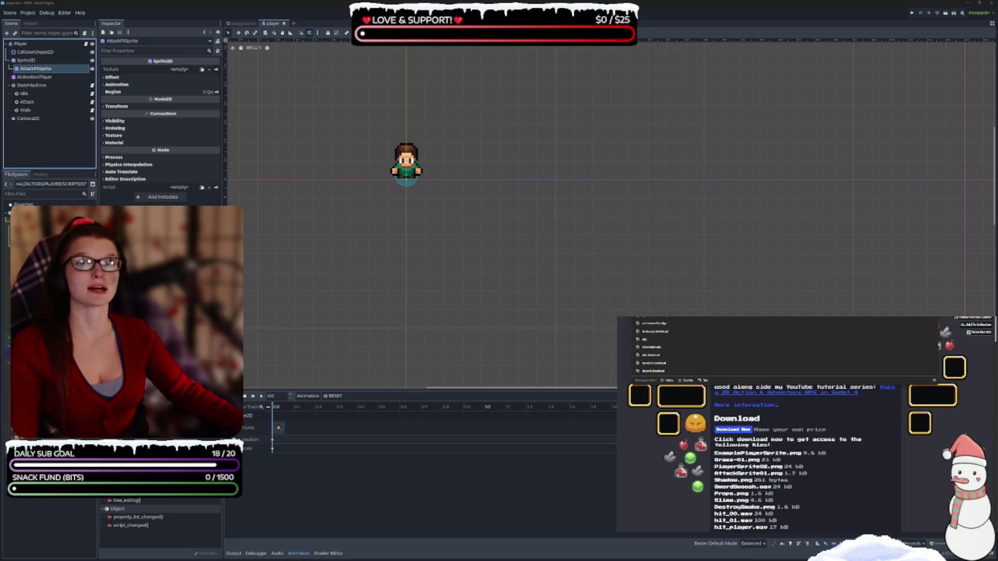
{"action": "key", "text": "alt+Tab"}
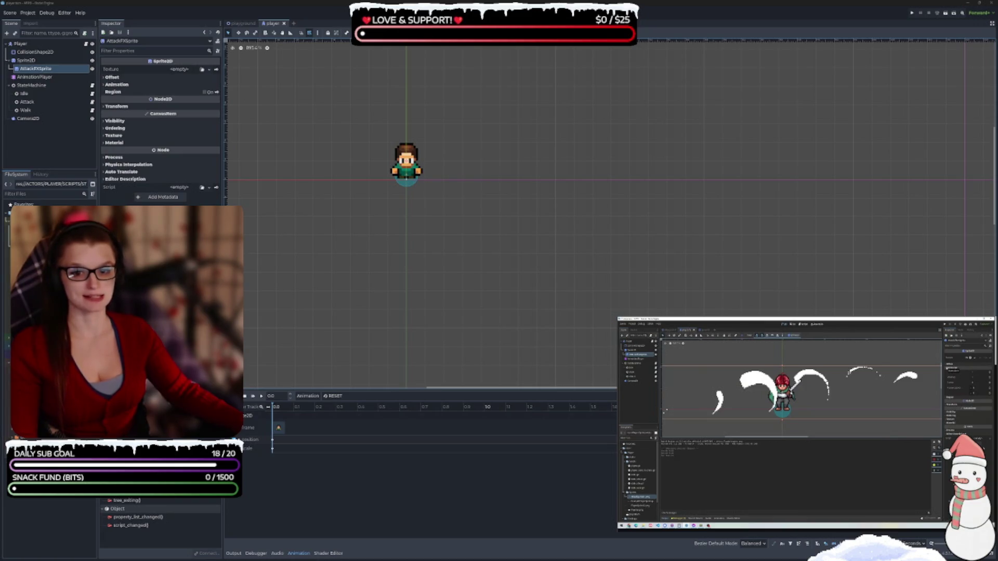
{"action": "key", "text": "alt+Tab"}
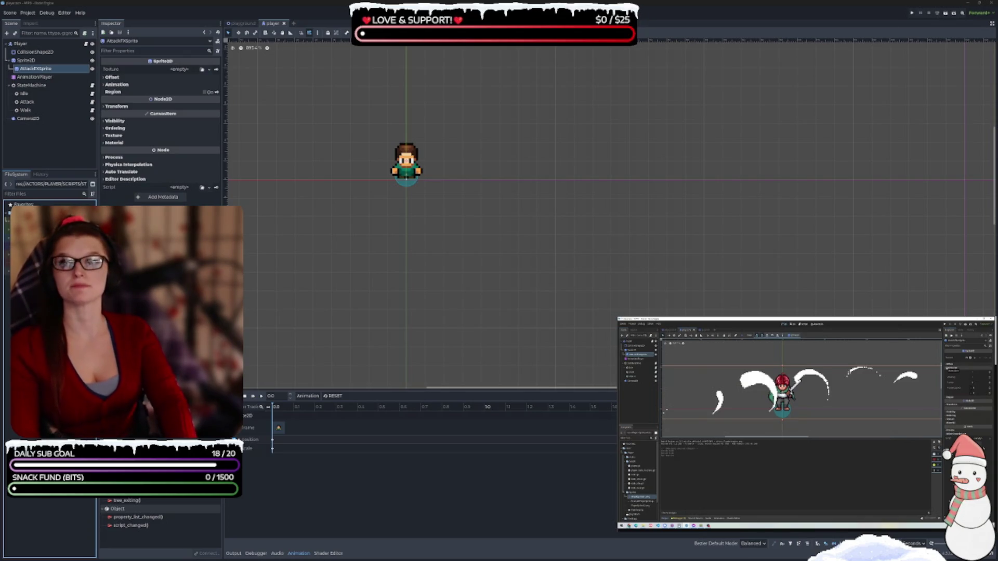
{"action": "key", "text": "alt+Tab"}
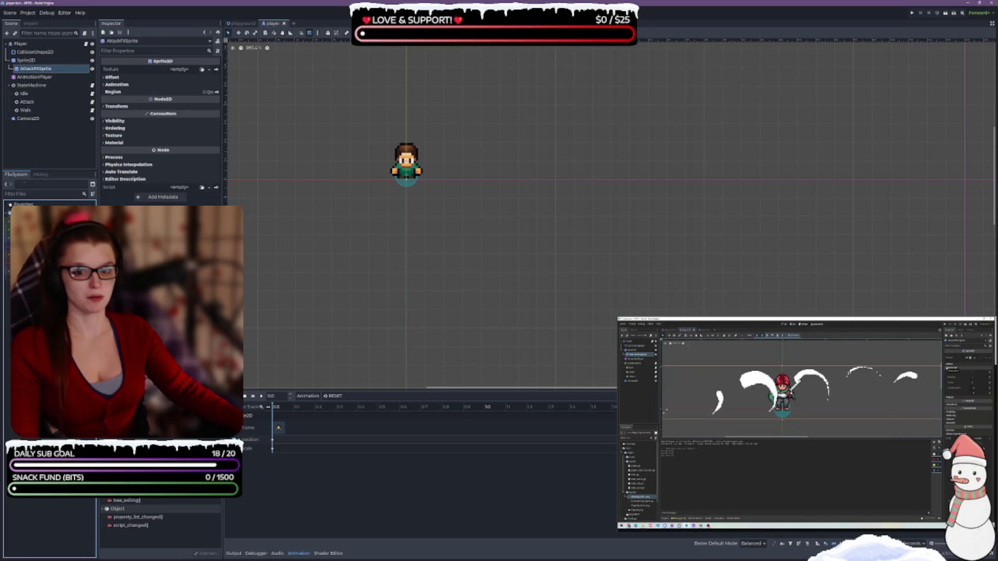
- Name the new folder PARTICLES instead of FX and create it
{"action": "type", "text": "FX"}
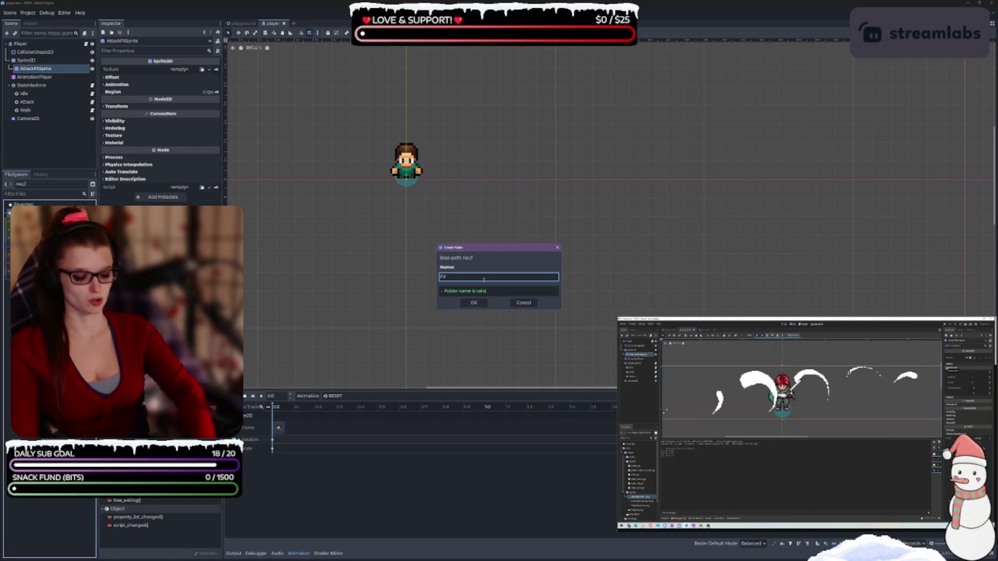
{"action": "key", "text": "BackSpace"}
{"action": "key", "text": "BackSpace"}
{"action": "type", "text": "PAR"}
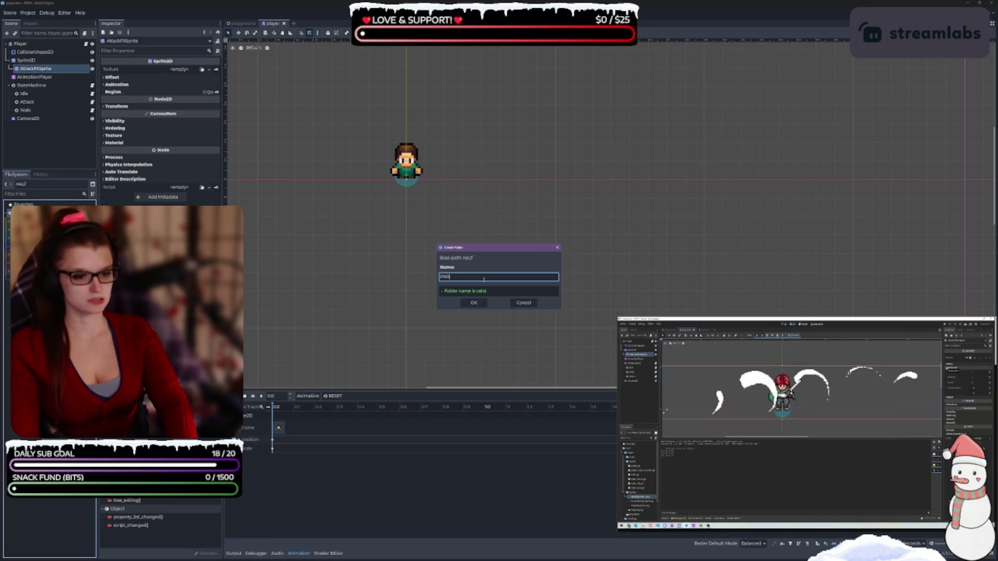
{"action": "type", "text": "TICLES"}
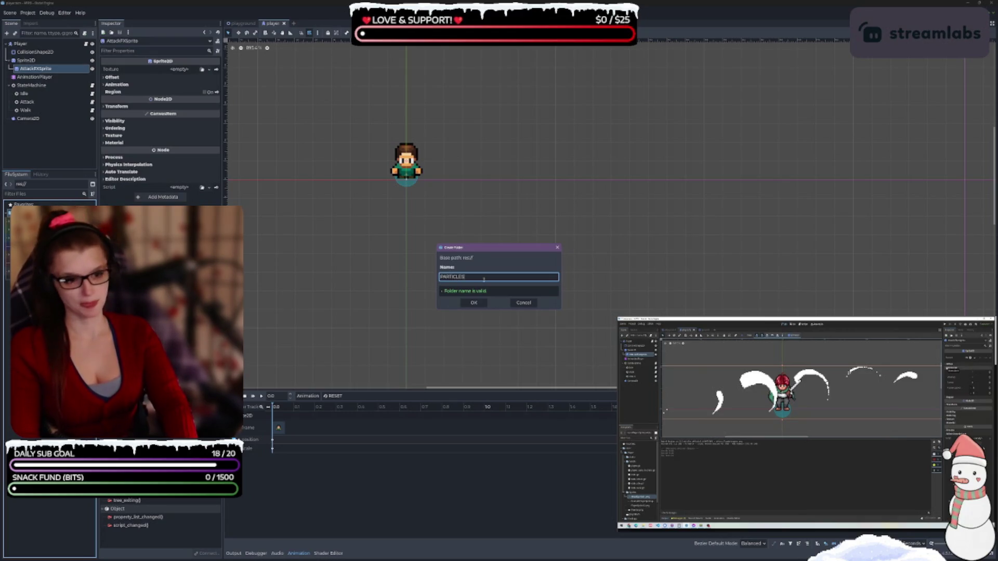
{"action": "left_click", "coordinate": [473, 303]}
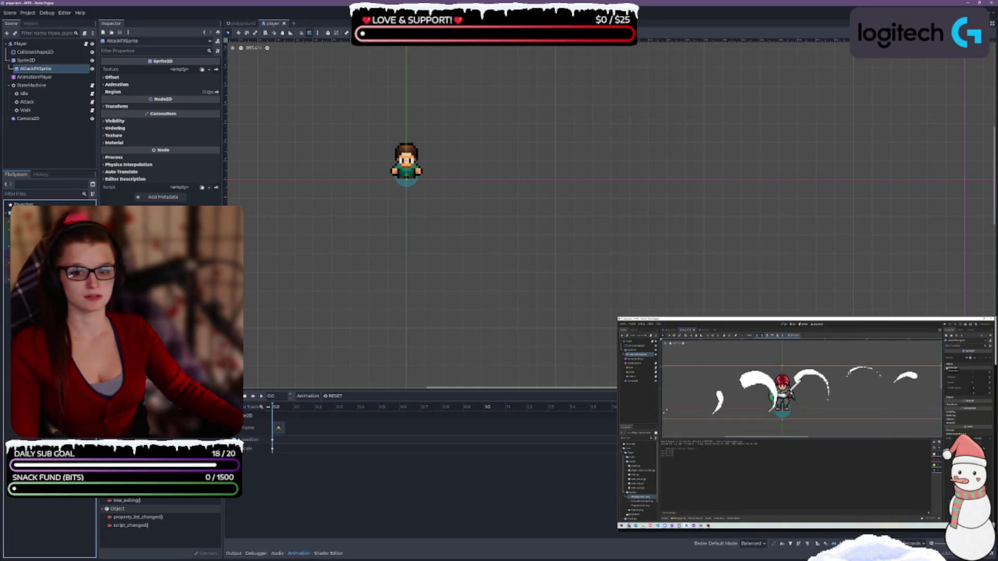
- Open the PARTICLES folder and pick the fx_attack_01.png image file
{"action": "left_click", "coordinate": [8, 228]}
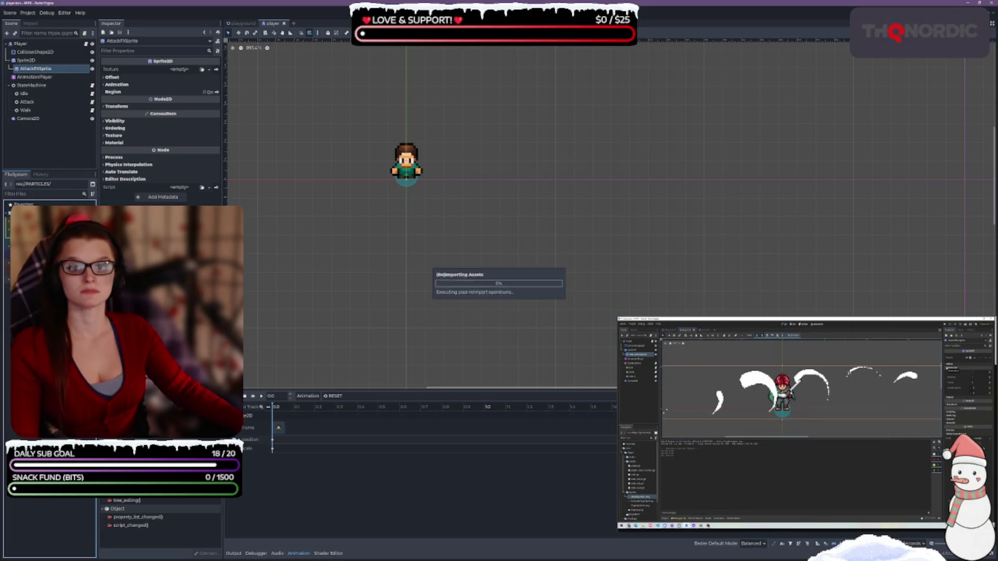
{"action": "left_click", "coordinate": [9, 240]}
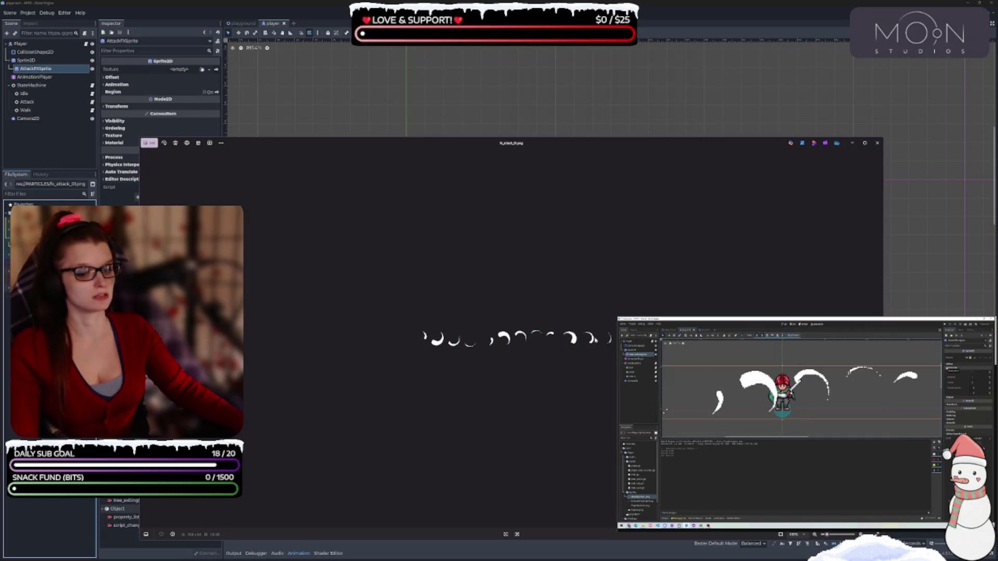
- Start editing the slash image in Photos, cancel without changes, and close the viewer
{"action": "left_click", "coordinate": [149, 143]}
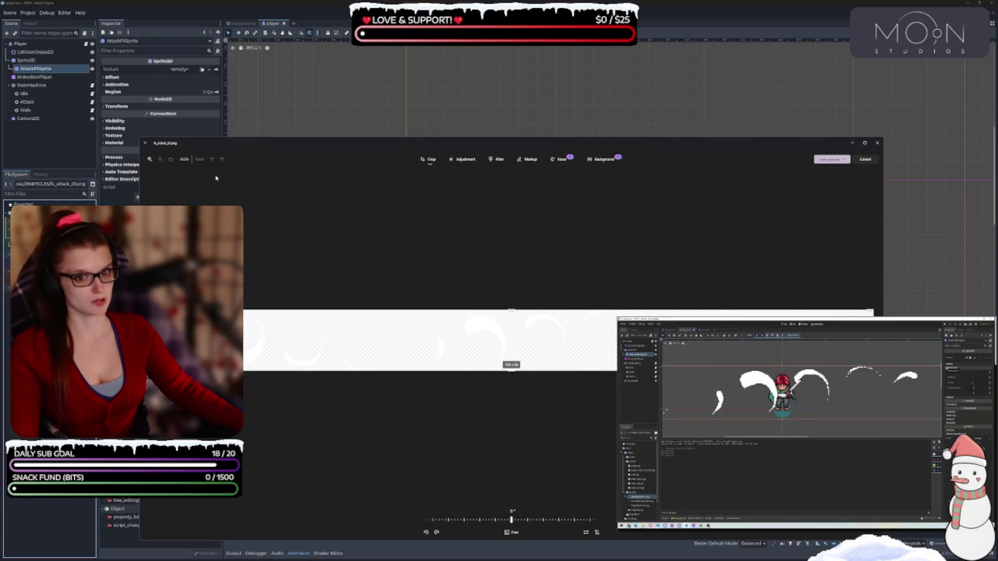
{"action": "key", "text": "Escape"}
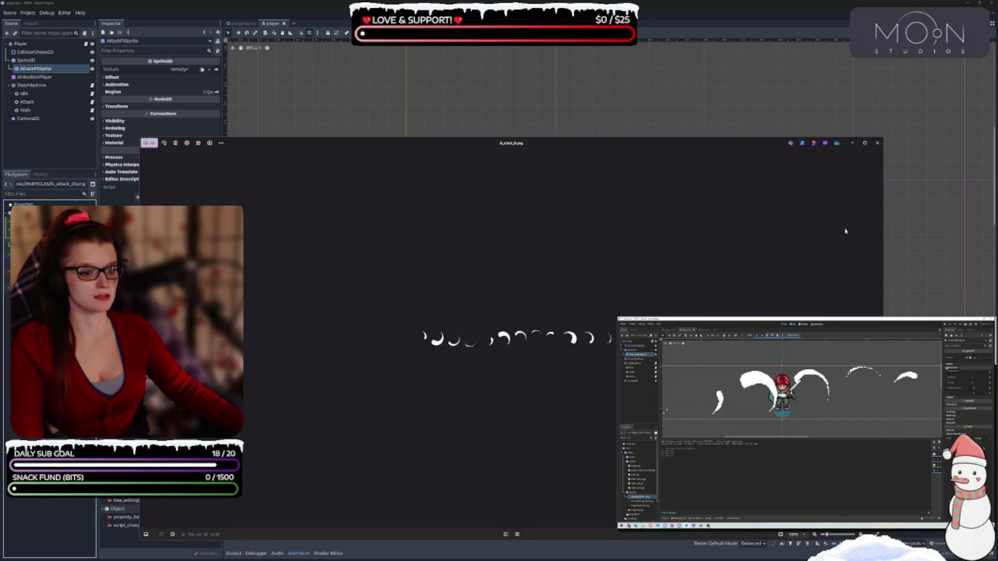
{"action": "left_click", "coordinate": [877, 143]}
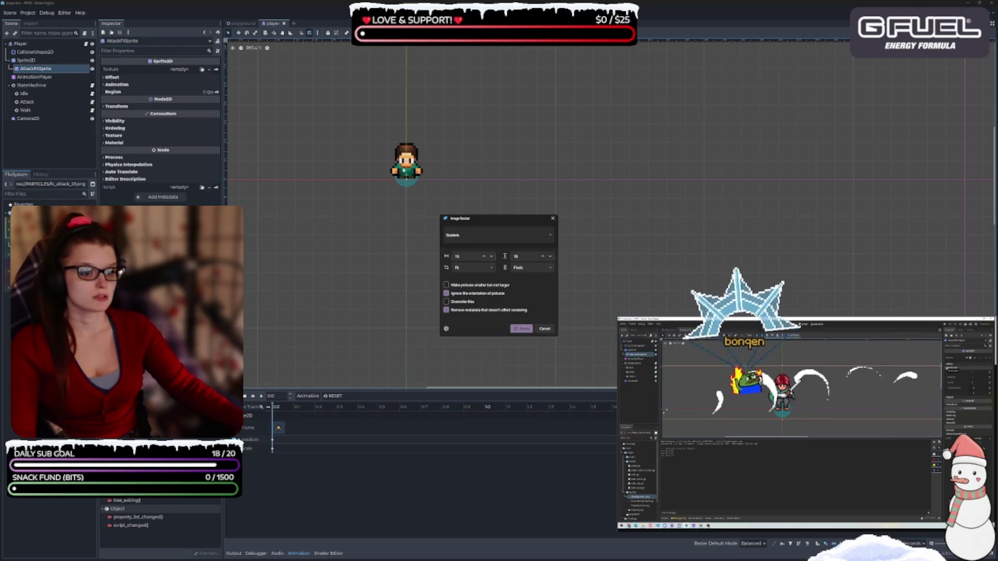
- Resize fx_attack_01.png to a 150-pixel width and close the viewer
{"action": "left_click", "coordinate": [462, 257]}
{"action": "key", "text": "BackSpace"}
{"action": "key", "text": "BackSpace"}
{"action": "type", "text": "150"}
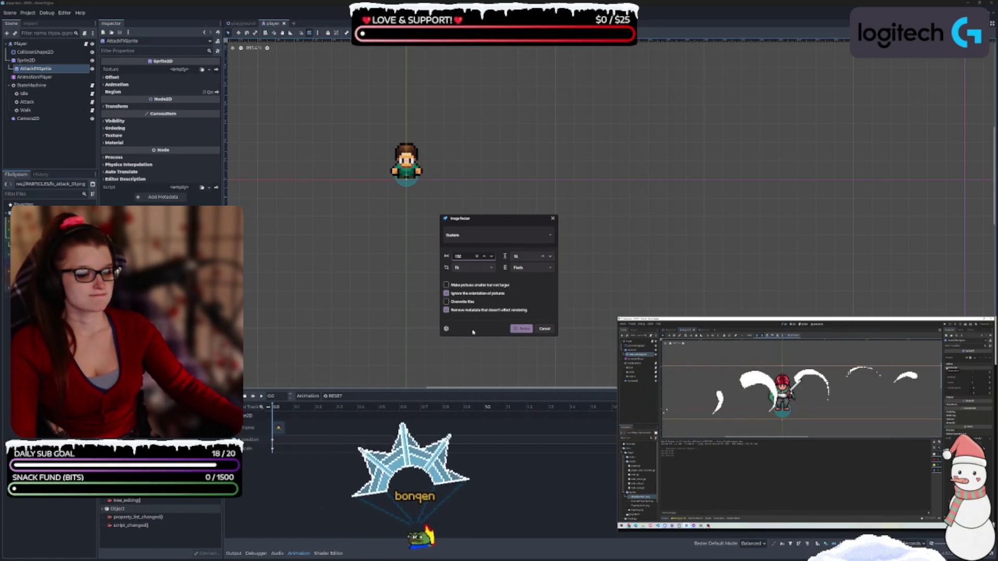
{"action": "left_click", "coordinate": [521, 329]}
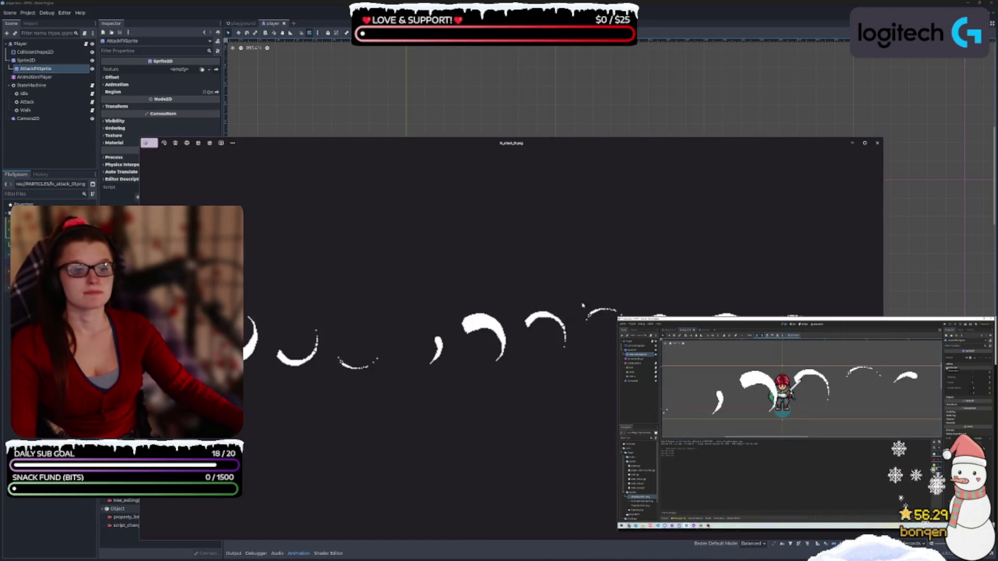
{"action": "left_click", "coordinate": [879, 143]}
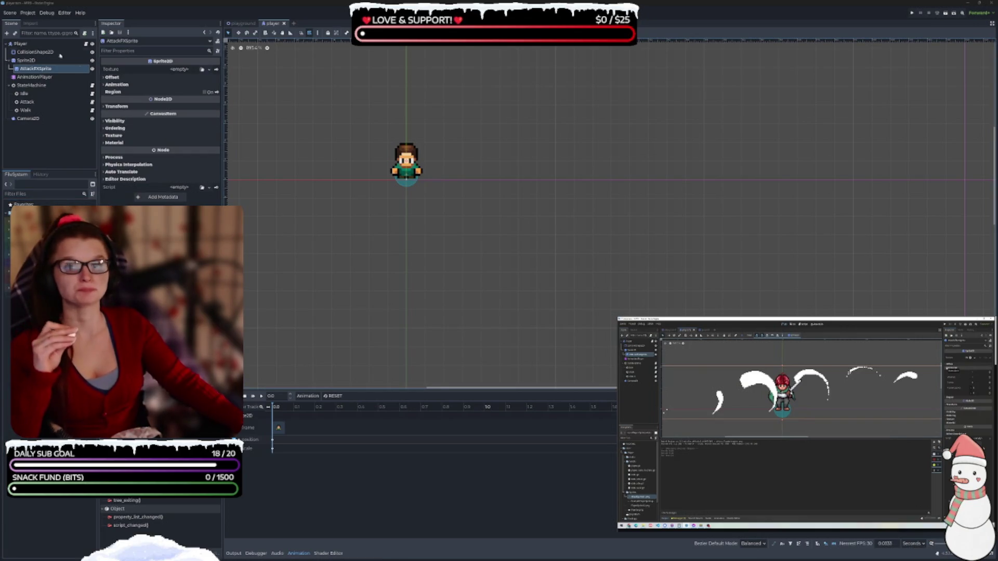
- Assign fx_attack_01.png as AttackFXSprite's texture, then remove the image file from PARTICLES
{"action": "left_click", "coordinate": [46, 70]}
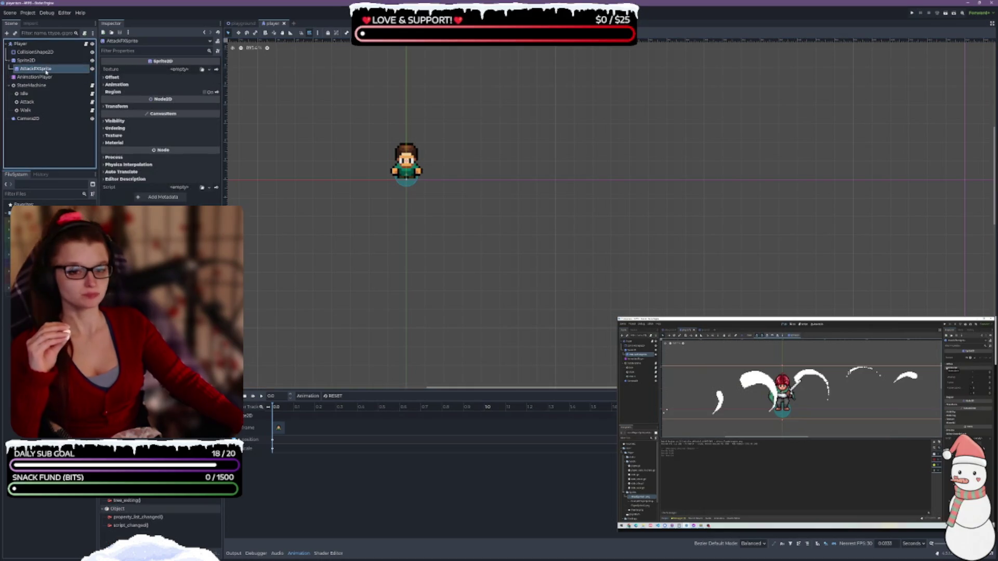
{"action": "left_click_drag", "start_coordinate": [47, 249], "coordinate": [177, 73]}
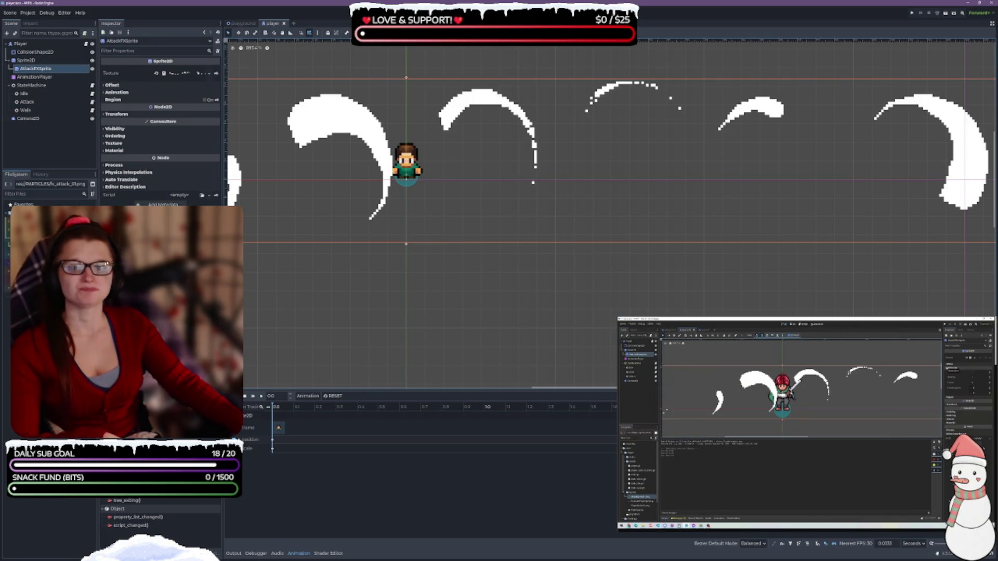
{"action": "key", "text": "Delete"}
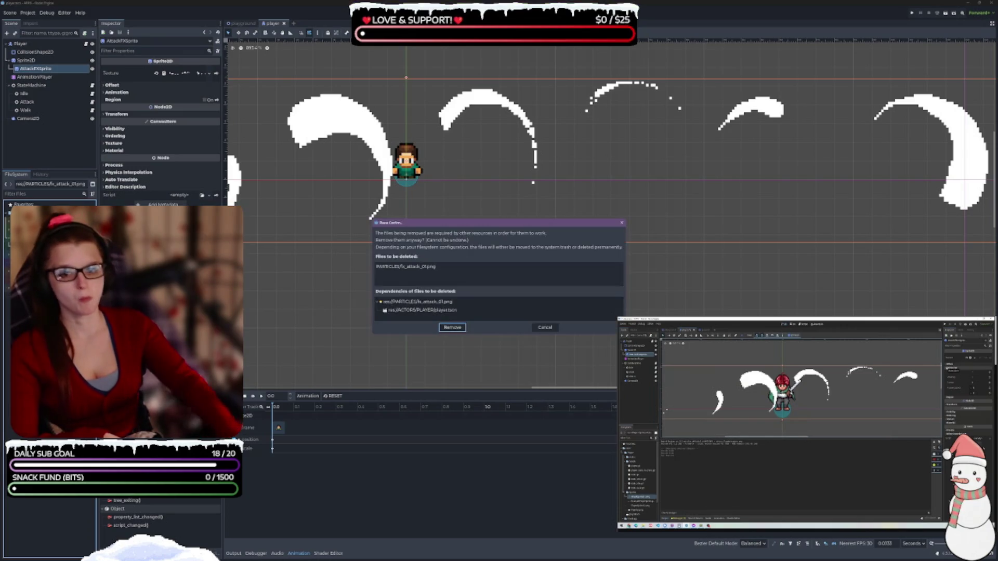
{"action": "left_click", "coordinate": [461, 329]}
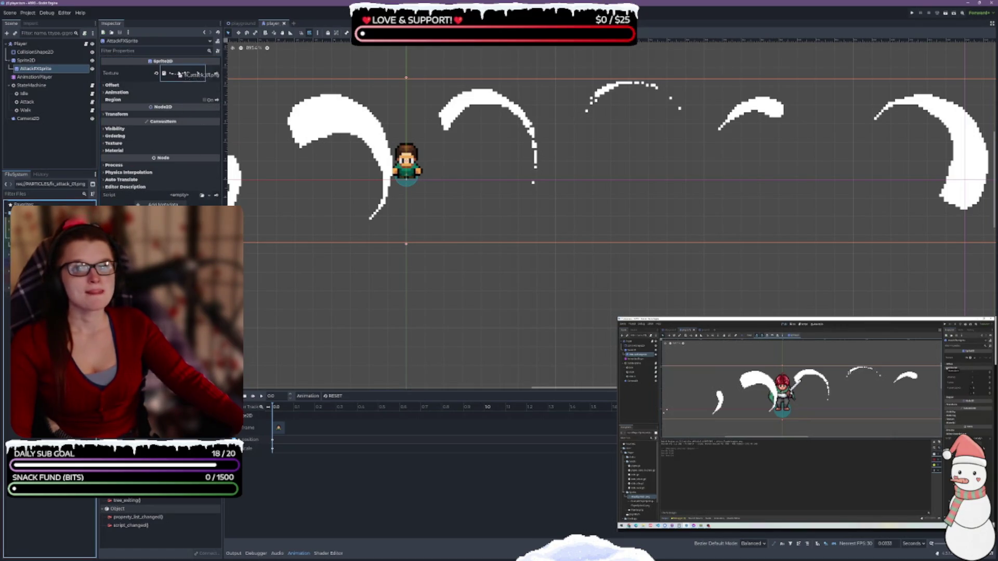
- Undo the enlarged slash sheet, recentre the view on the player, and save
{"action": "key", "text": "ctrl+z"}
{"action": "left_click_drag", "start_coordinate": [358, 179], "coordinate": [438, 232]}
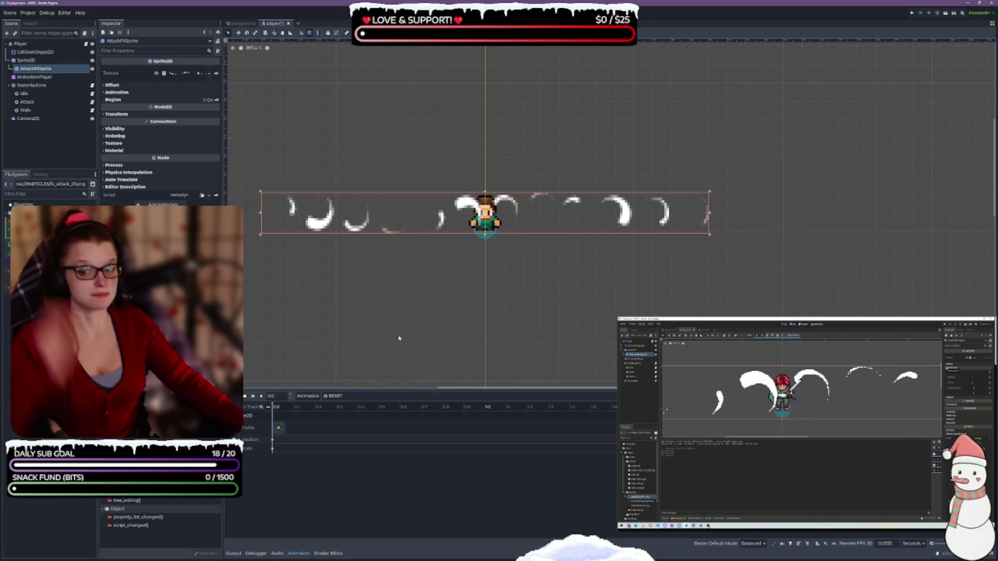
{"action": "key", "text": "ctrl+s"}
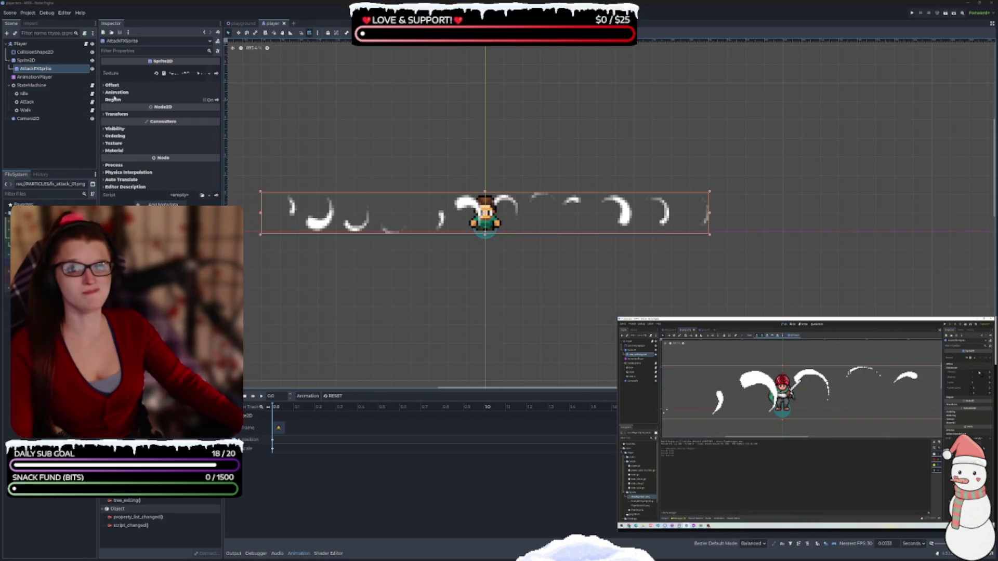
- Set AttackFXSprite's Hframes to 12 and save the scene
{"action": "left_click", "coordinate": [176, 93]}
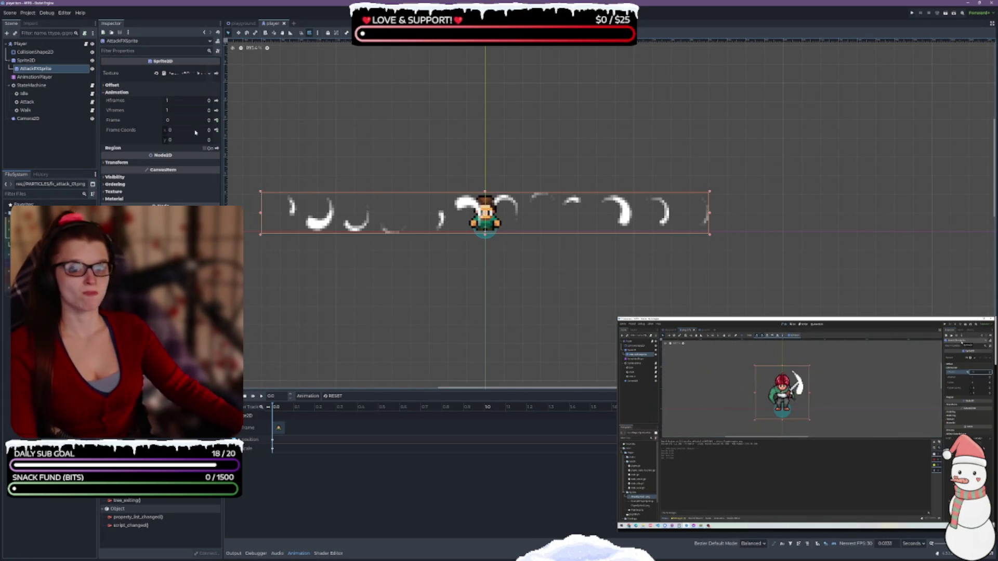
{"action": "left_click", "coordinate": [175, 100]}
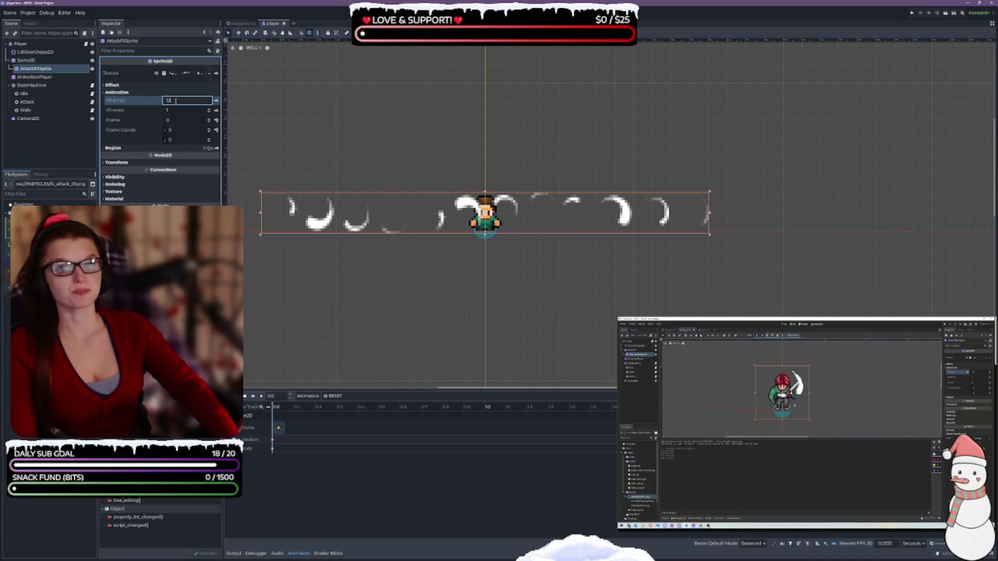
{"action": "key", "text": "Return"}
{"action": "key", "text": "ctrl+s"}
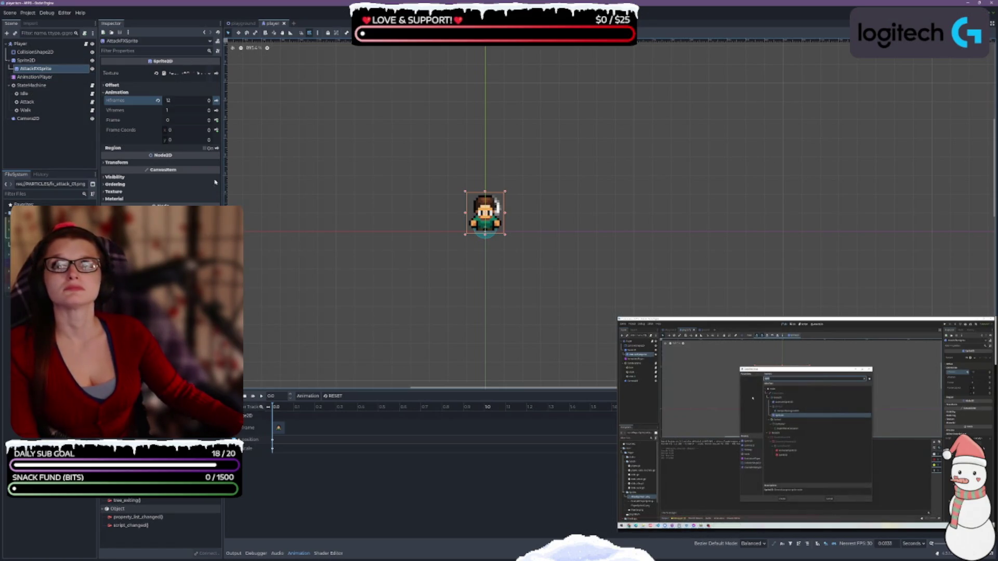
- Add an AnimationPlayer child under AttackFXSprite and save the scene
{"action": "right_click", "coordinate": [43, 69]}
{"action": "left_click", "coordinate": [71, 83]}
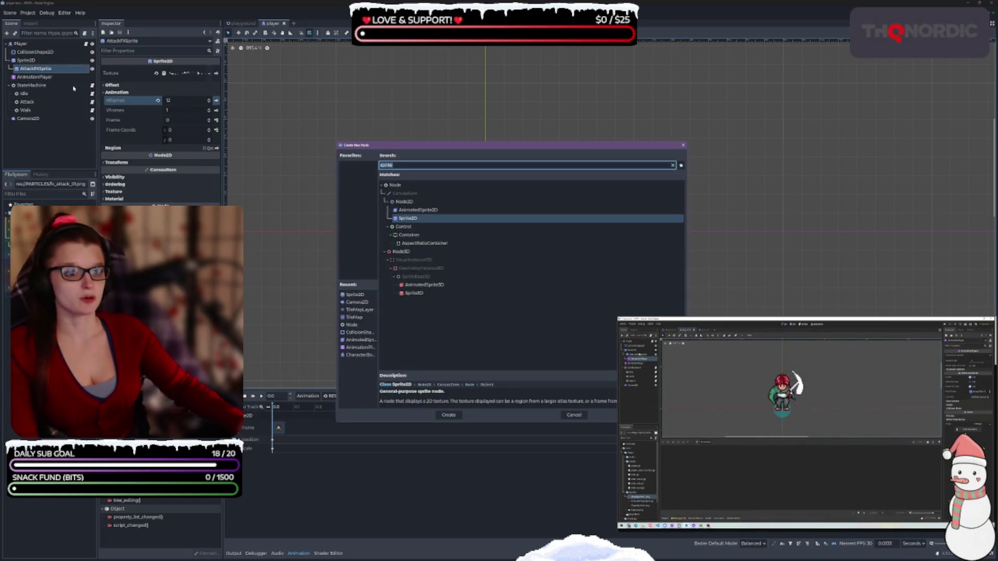
{"action": "type", "text": "anim"}
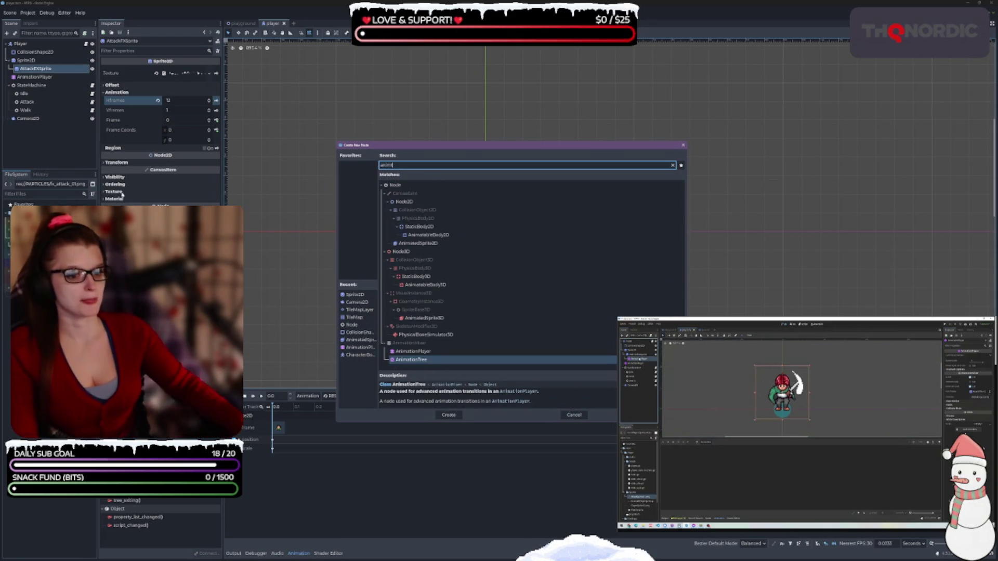
{"action": "left_click", "coordinate": [416, 352]}
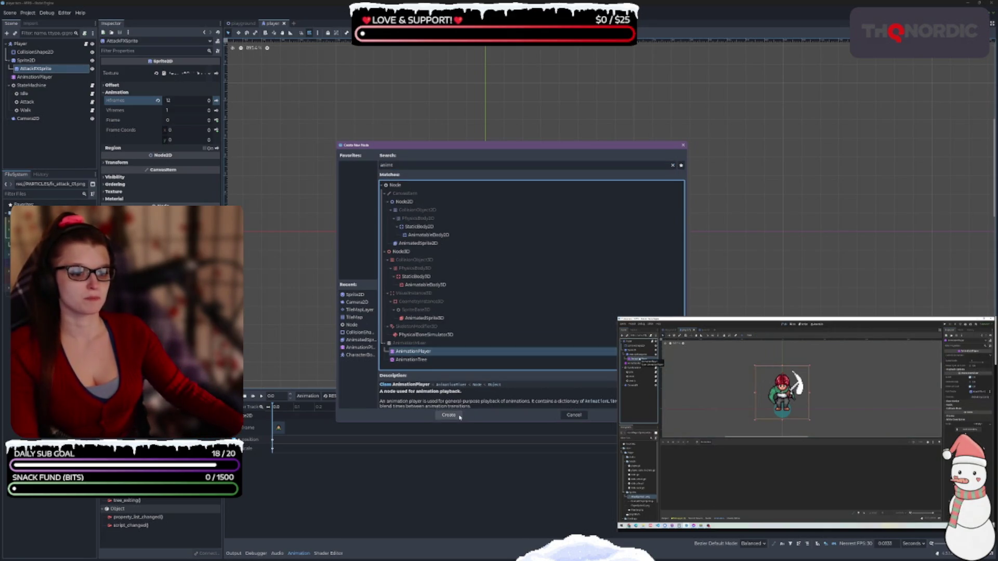
{"action": "left_click", "coordinate": [449, 415]}
{"action": "key", "text": "ctrl+s"}
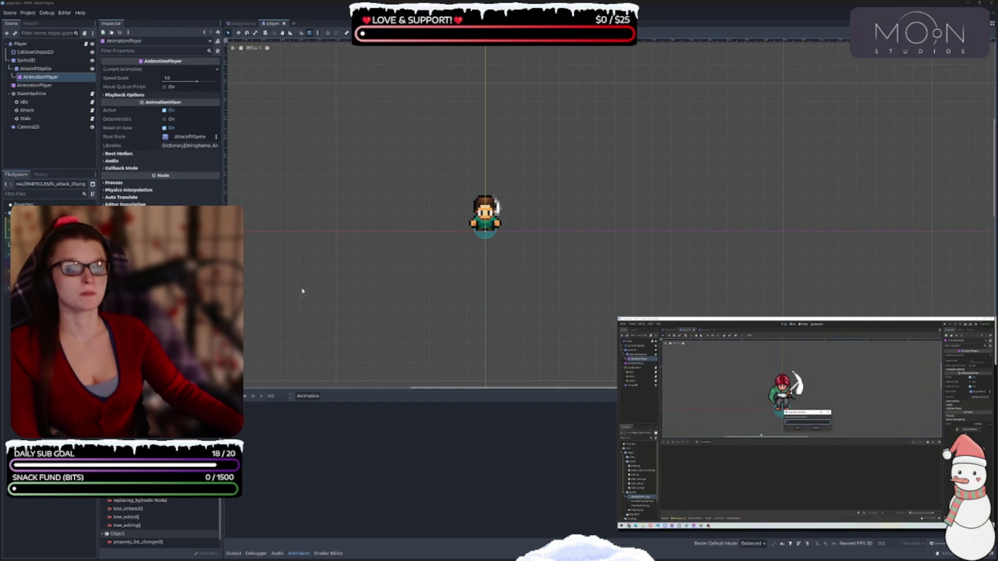
- Create a new animation named atk_sword_down in that AnimationPlayer
{"action": "left_click", "coordinate": [307, 396]}
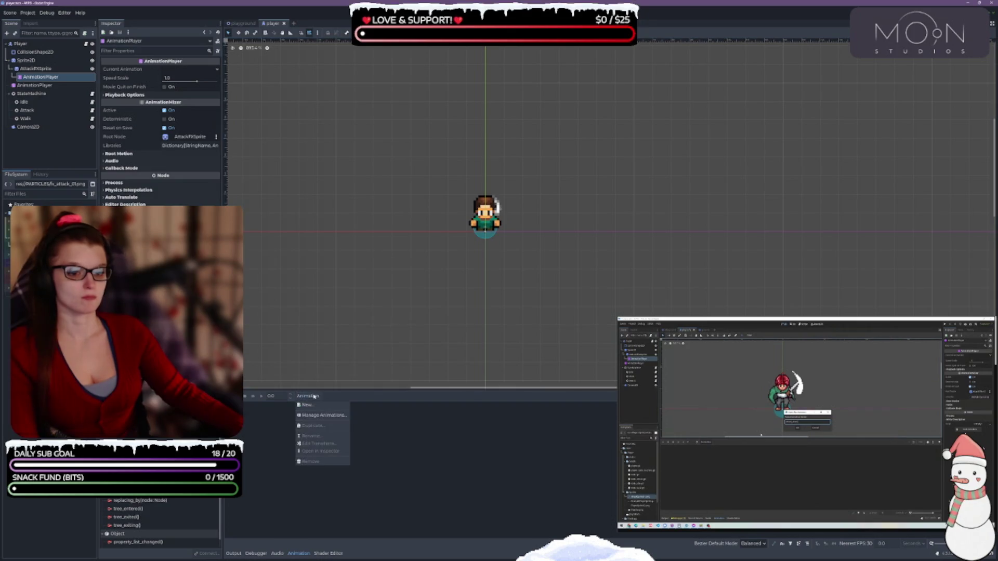
{"action": "left_click", "coordinate": [338, 406]}
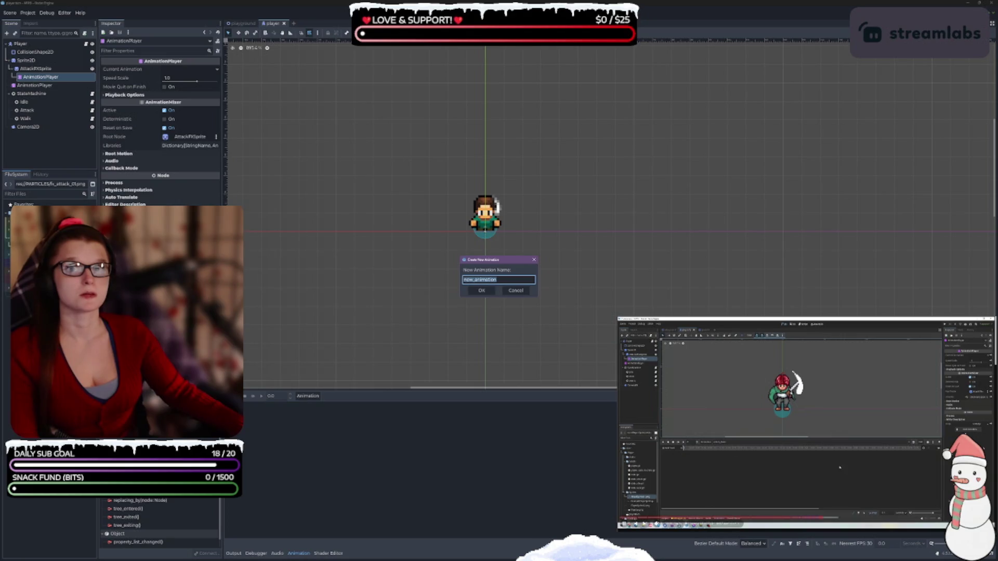
{"action": "left_click", "coordinate": [501, 262]}
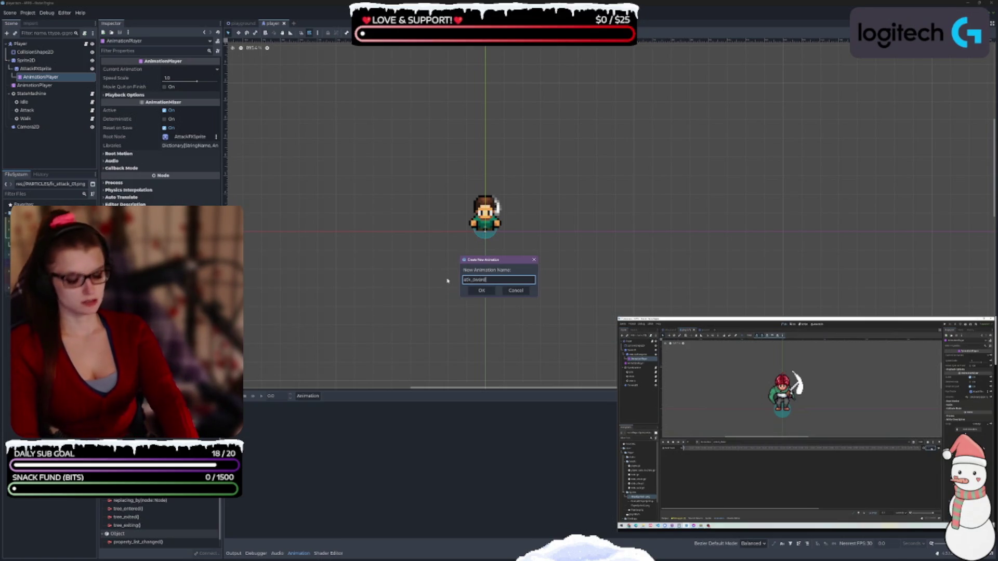
{"action": "type", "text": "atk_sword_down"}
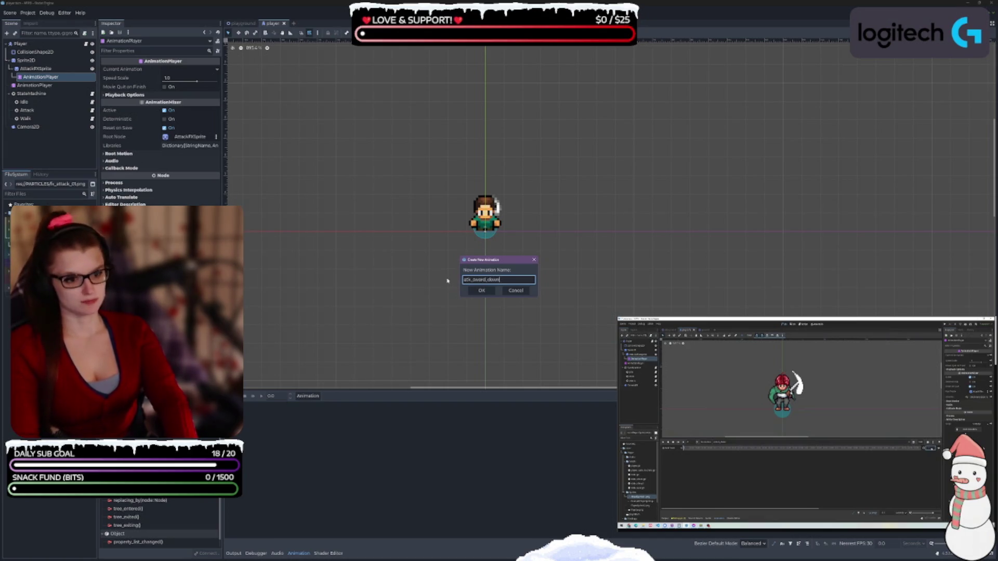
{"action": "key", "text": "ctrl+a"}
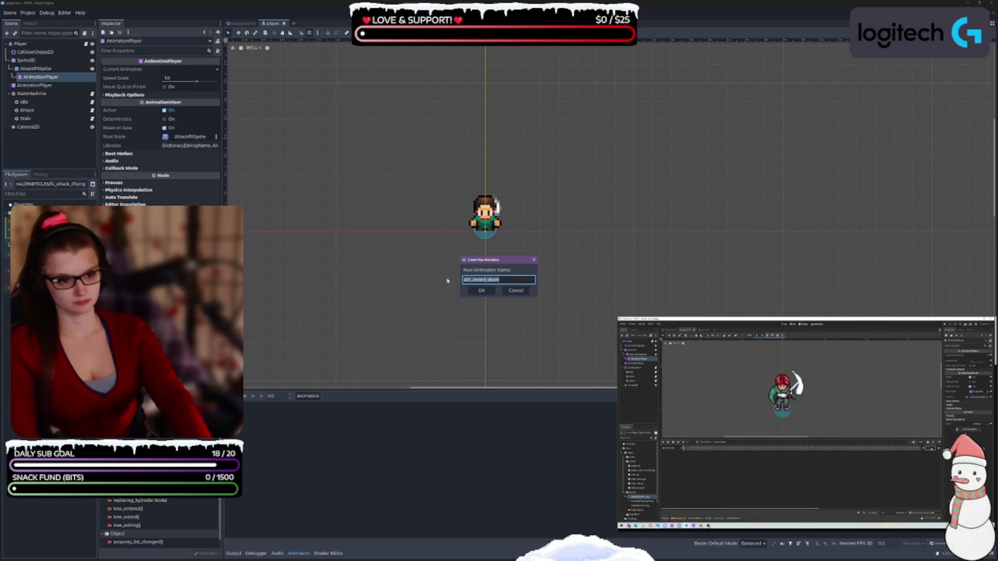
{"action": "key", "text": "shift+Home"}
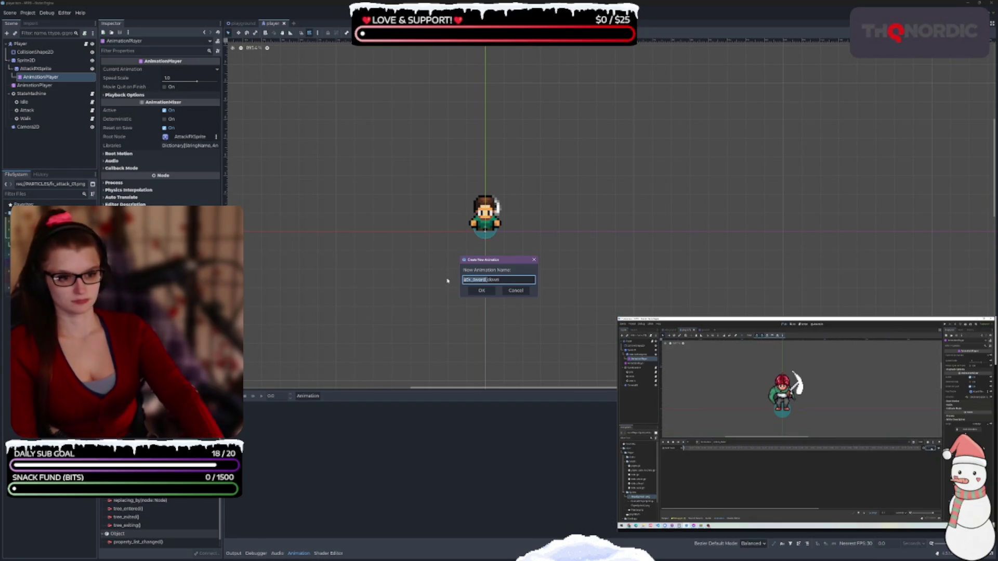
{"action": "key", "text": "Return"}
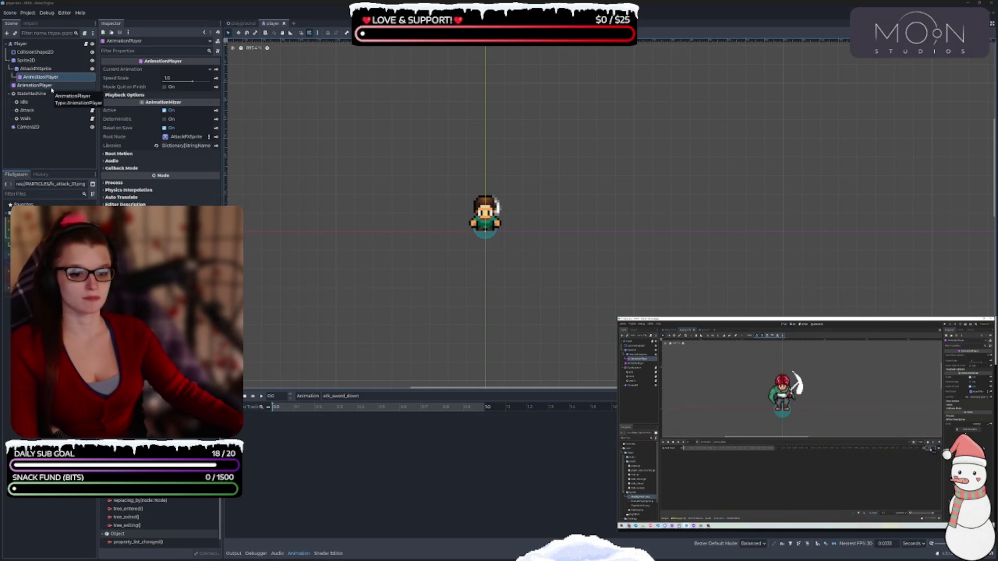
{"action": "left_click", "coordinate": [35, 85]}
{"action": "left_click", "coordinate": [340, 396]}
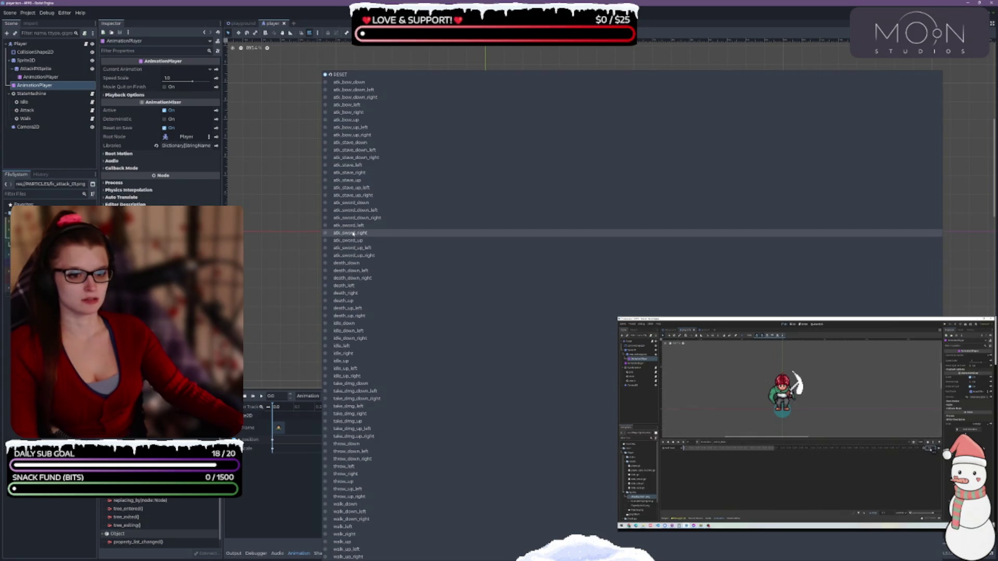
{"action": "left_click", "coordinate": [366, 203]}
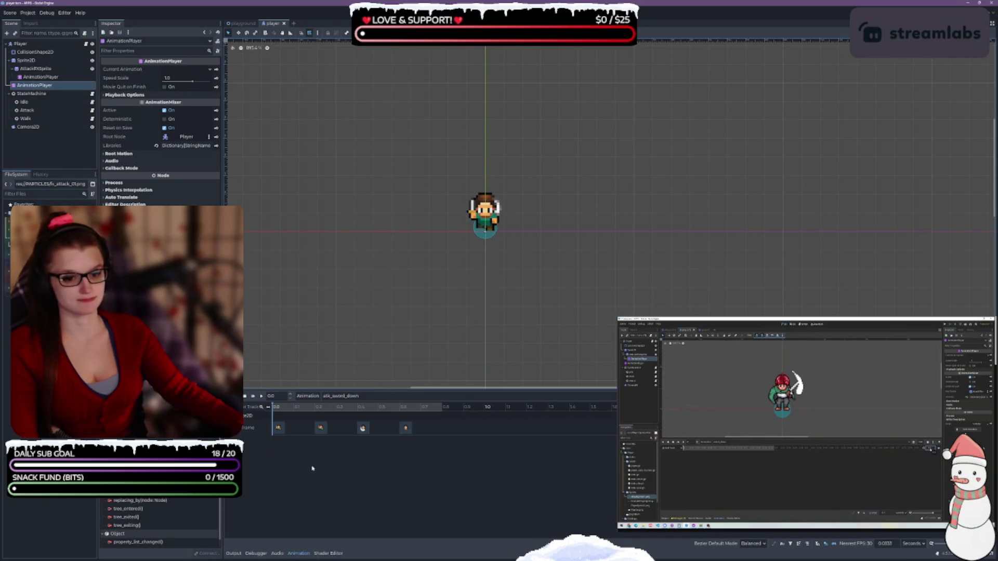
{"action": "left_click", "coordinate": [52, 77]}
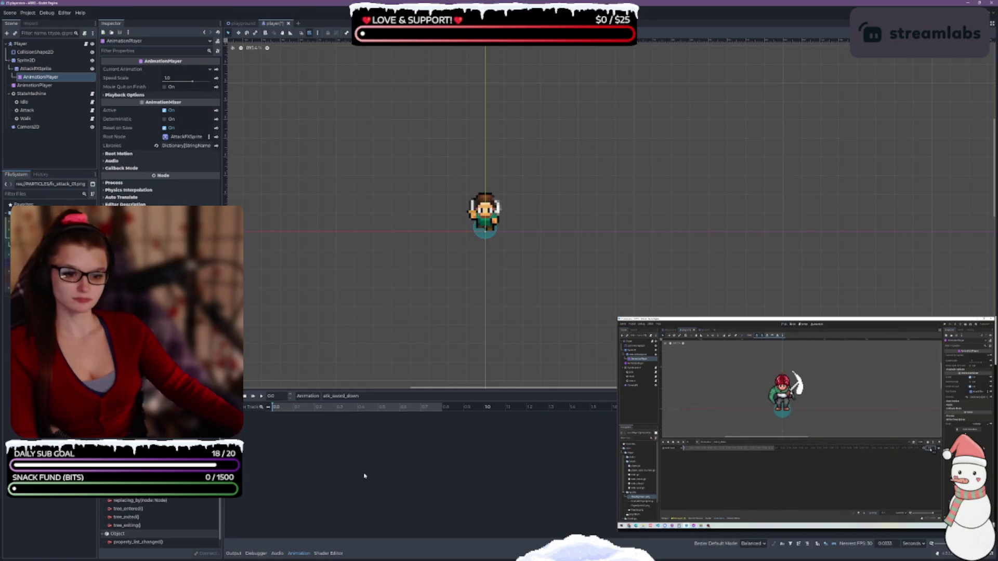
{"action": "key", "text": "ctrl+s"}
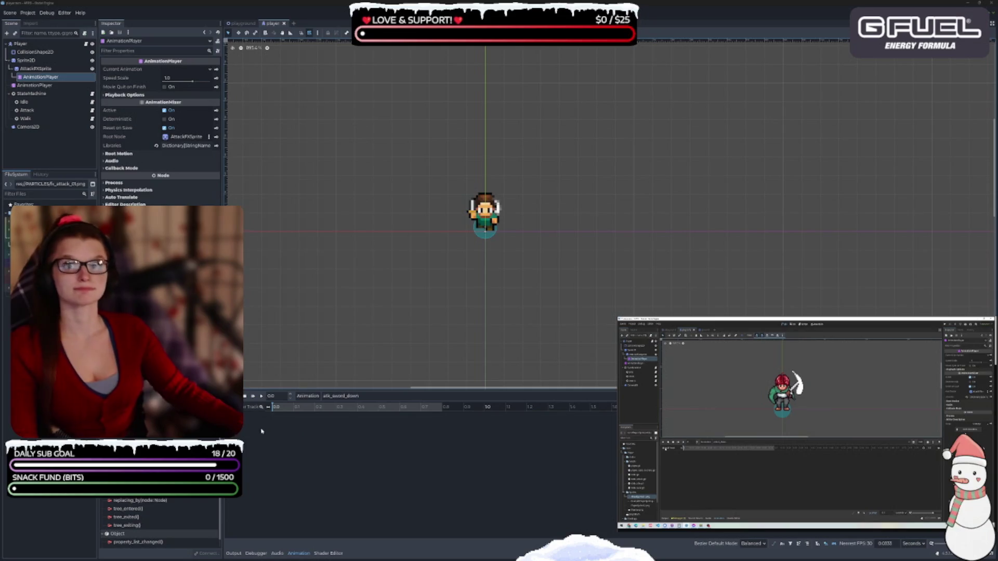
- Look over the Add Track type list without adding a track
{"action": "left_click", "coordinate": [252, 407]}
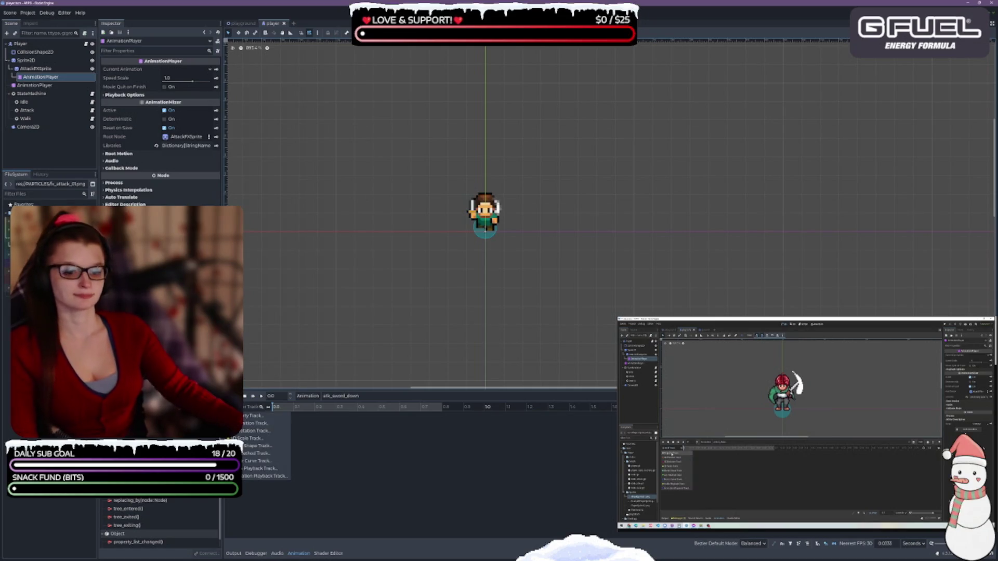
{"action": "left_click", "coordinate": [253, 419]}
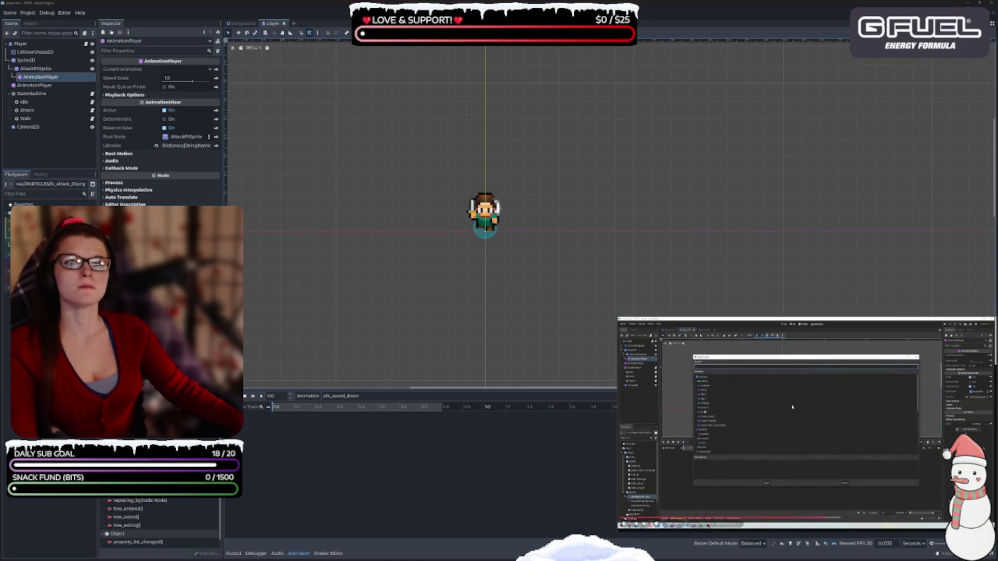
{"action": "left_click", "coordinate": [703, 413]}
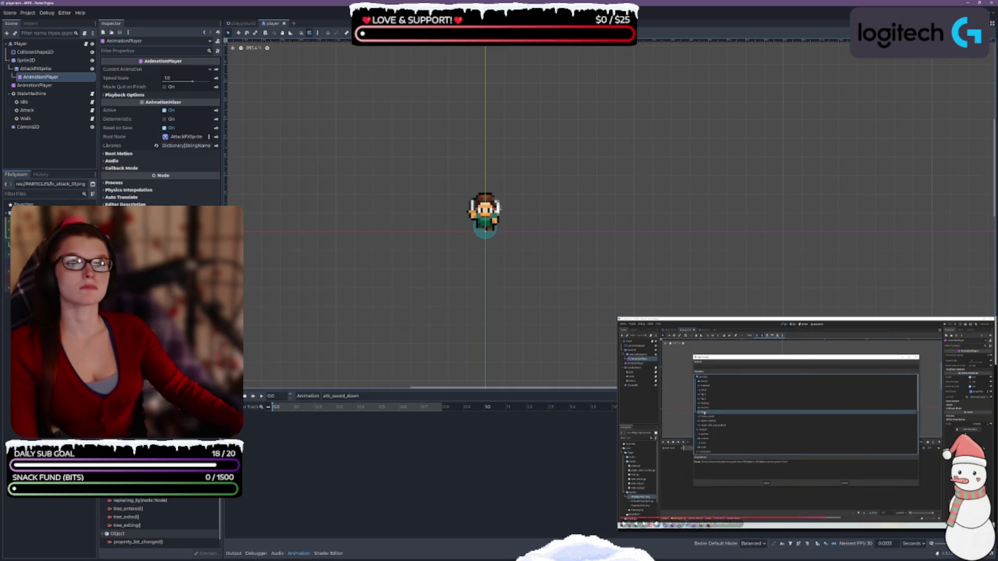
{"action": "left_click", "coordinate": [821, 518]}
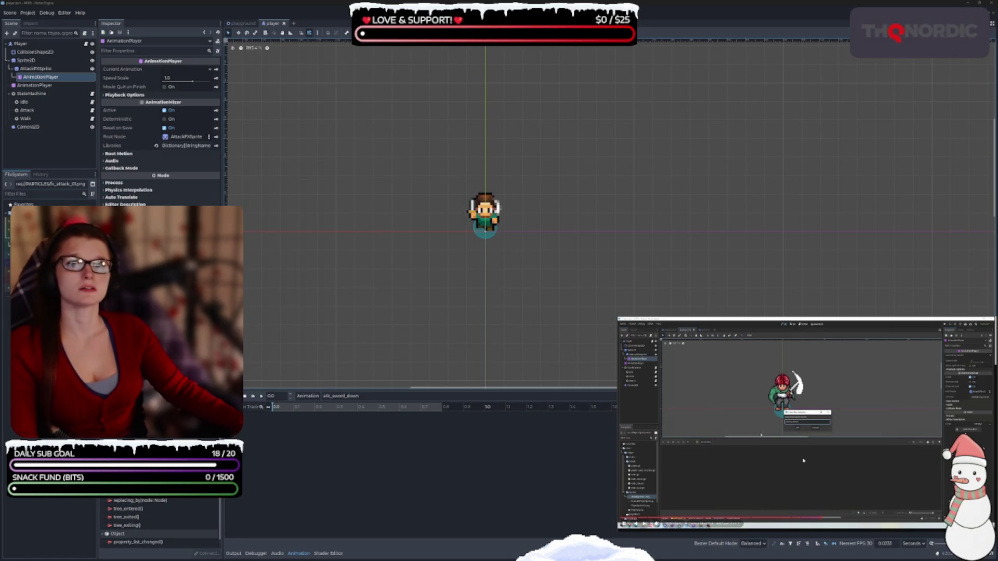
{"action": "key", "text": "Return"}
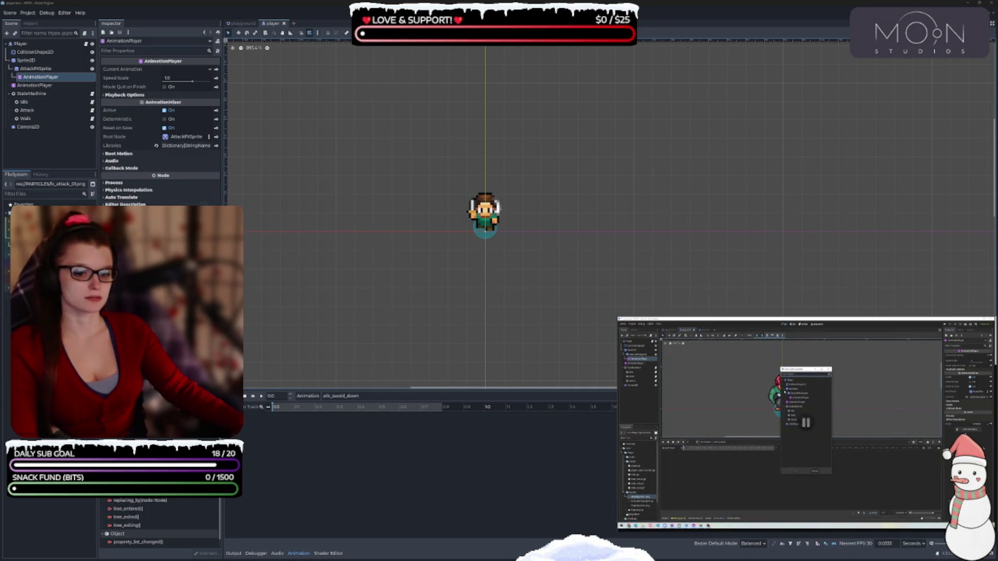
- Add a property track animating AttackFXSprite's frame property, then save the scene
{"action": "left_click", "coordinate": [251, 407]}
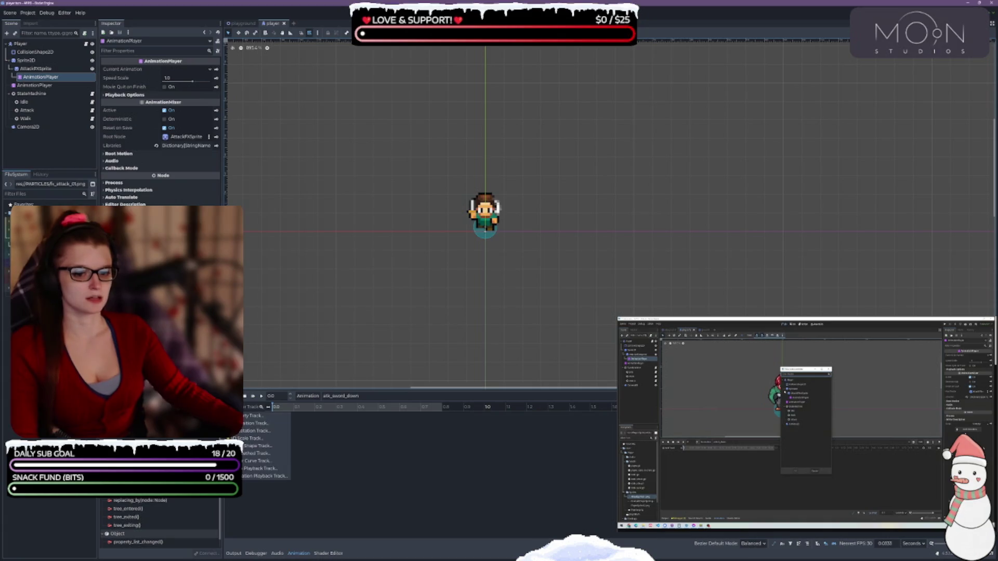
{"action": "left_click", "coordinate": [263, 423]}
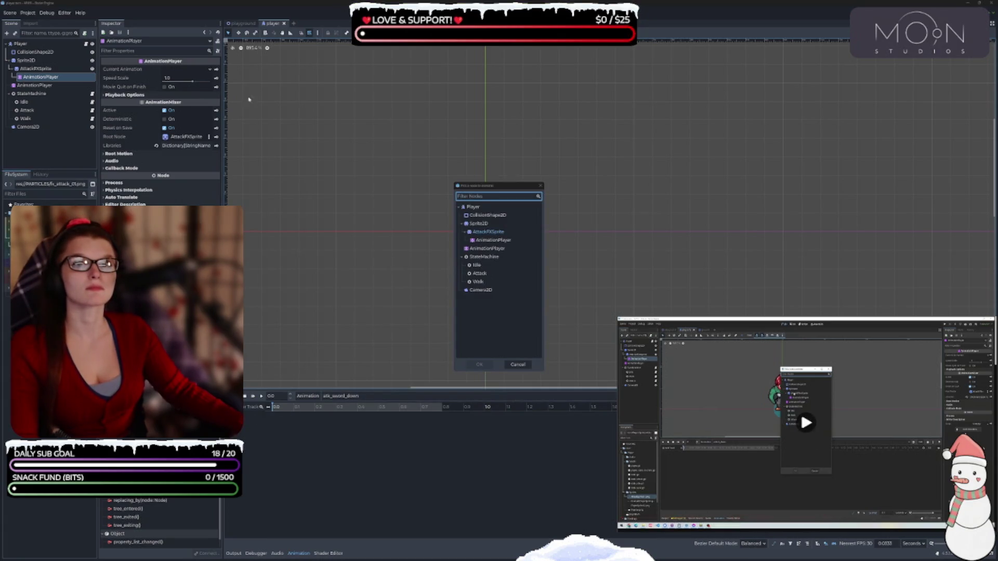
{"action": "left_click", "coordinate": [488, 232]}
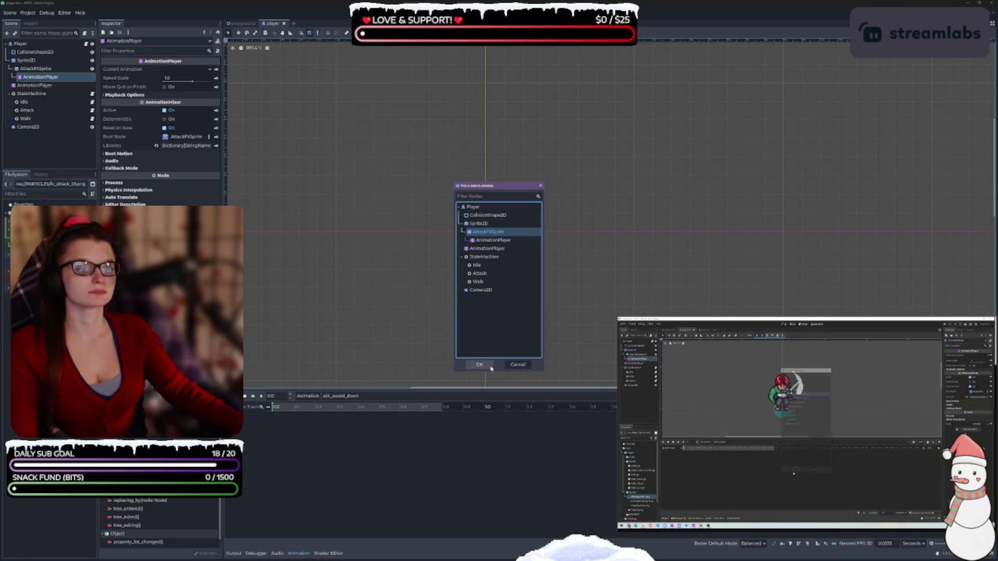
{"action": "left_click", "coordinate": [479, 365]}
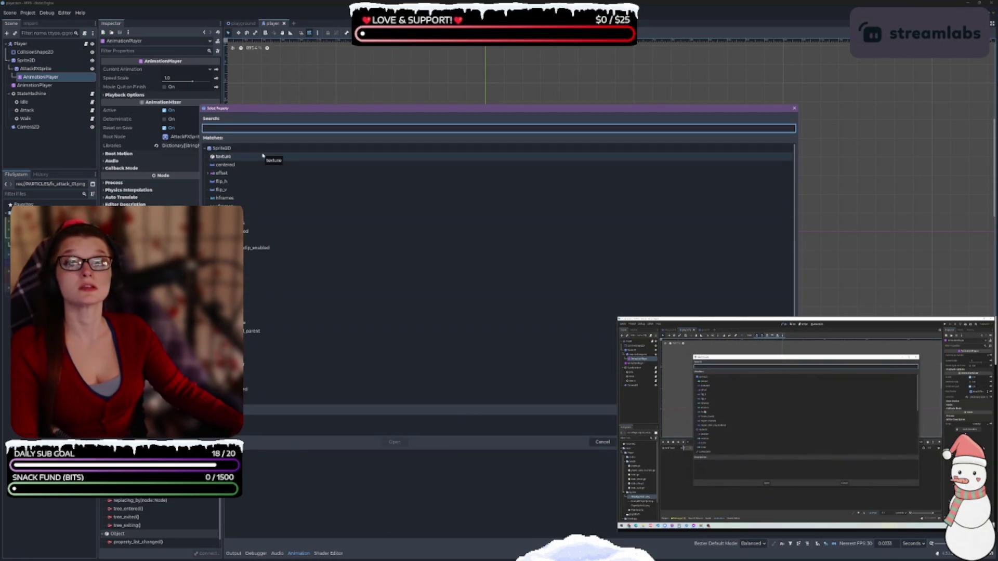
{"action": "left_click", "coordinate": [270, 215]}
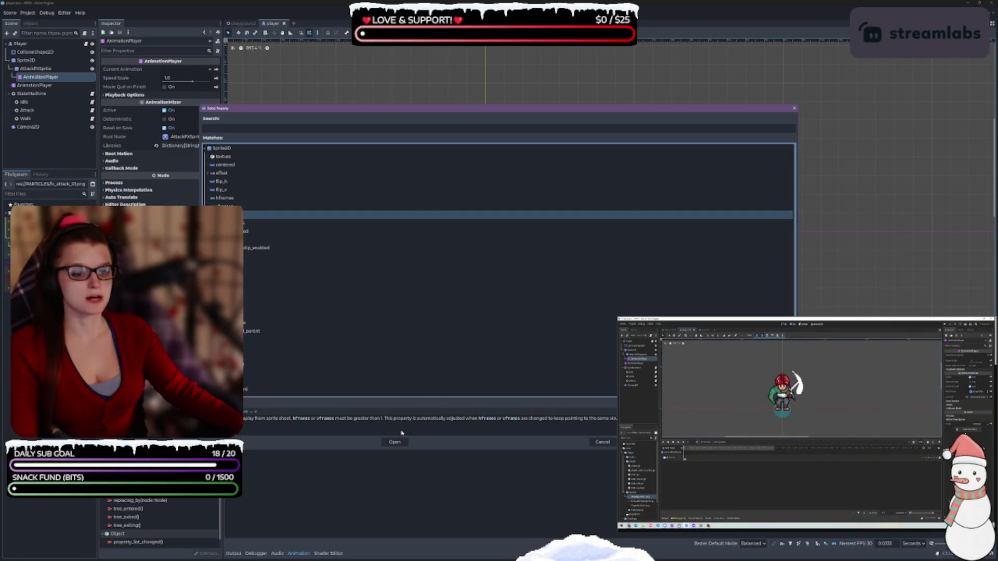
{"action": "left_click", "coordinate": [396, 441]}
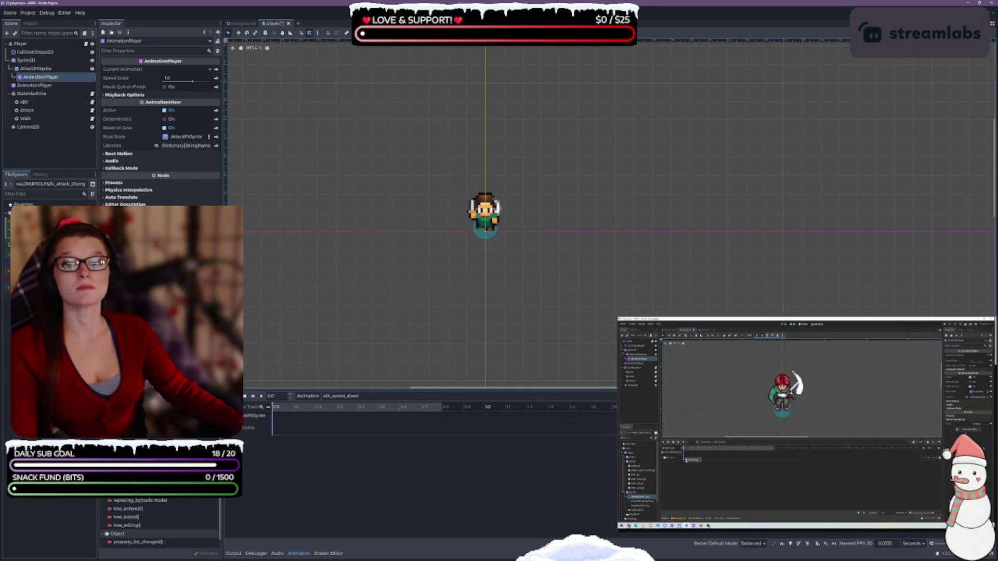
{"action": "key", "text": "ctrl+s"}
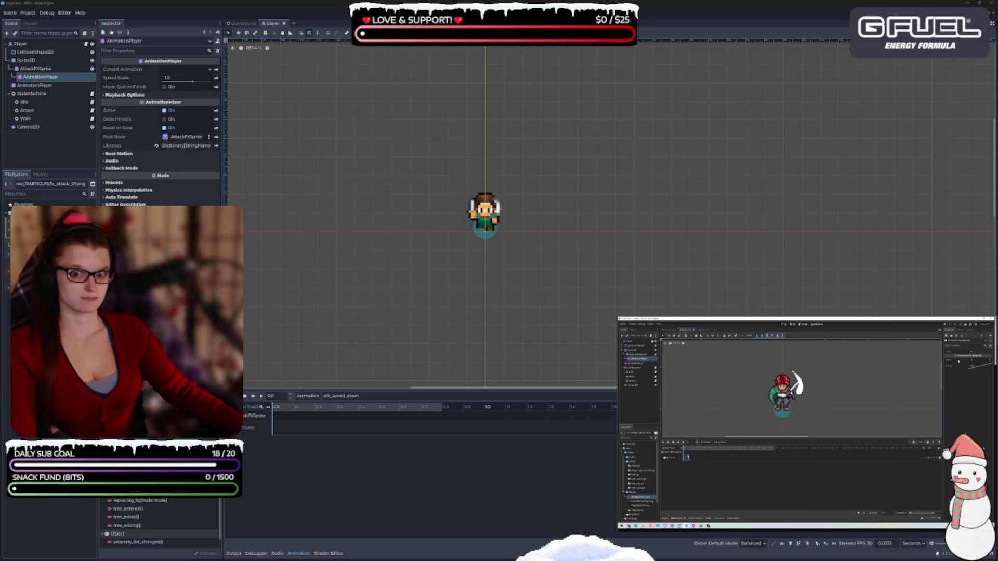
- Reselect AttackFXSprite and check the timeline's marker options without changing anything
{"action": "left_click", "coordinate": [57, 69]}
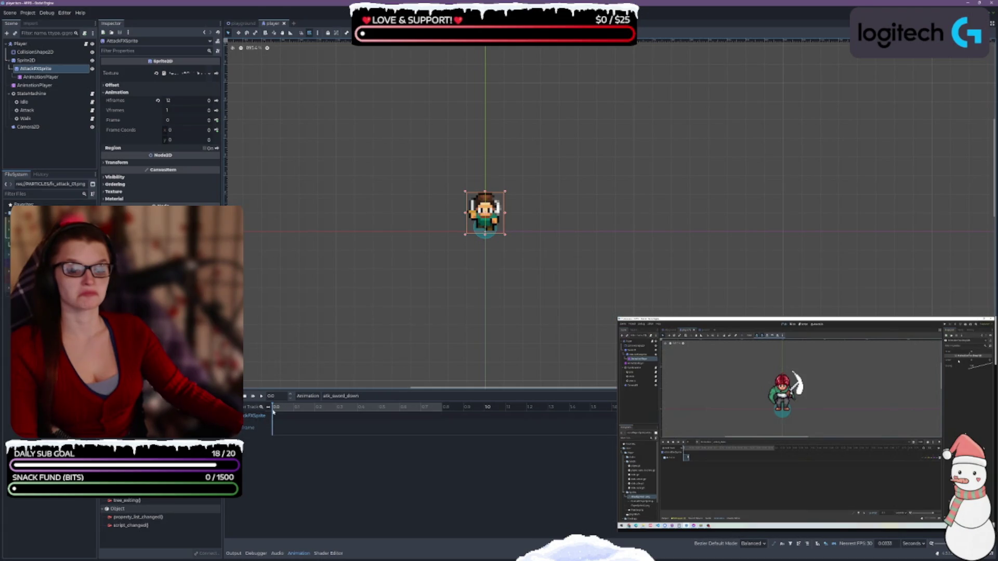
{"action": "right_click", "coordinate": [274, 409]}
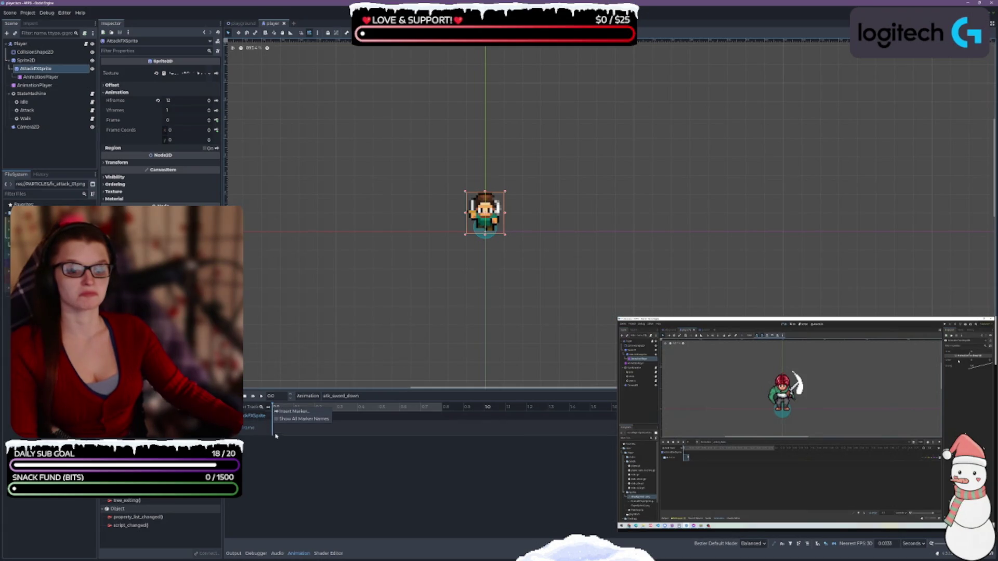
{"action": "left_click", "coordinate": [275, 429]}
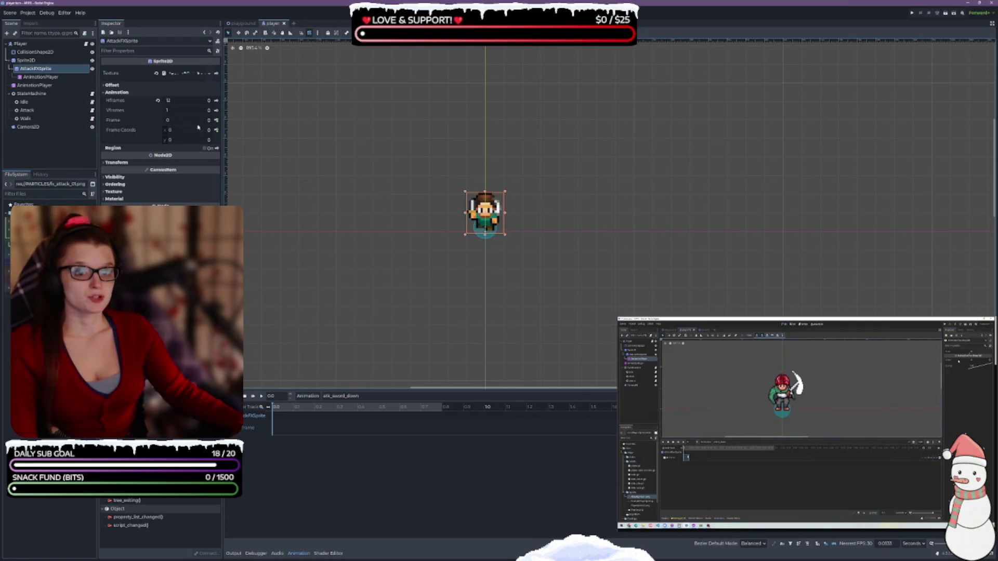
- Key the sprite's current Frame value, save the scene, and move the playhead to about 0.8 s
{"action": "left_click", "coordinate": [216, 120]}
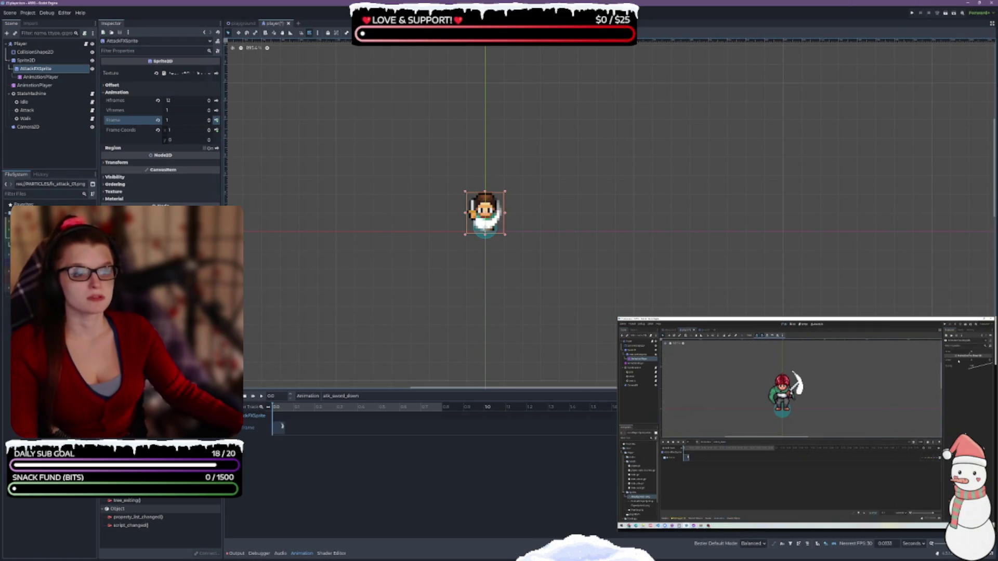
{"action": "key", "text": "ctrl+s"}
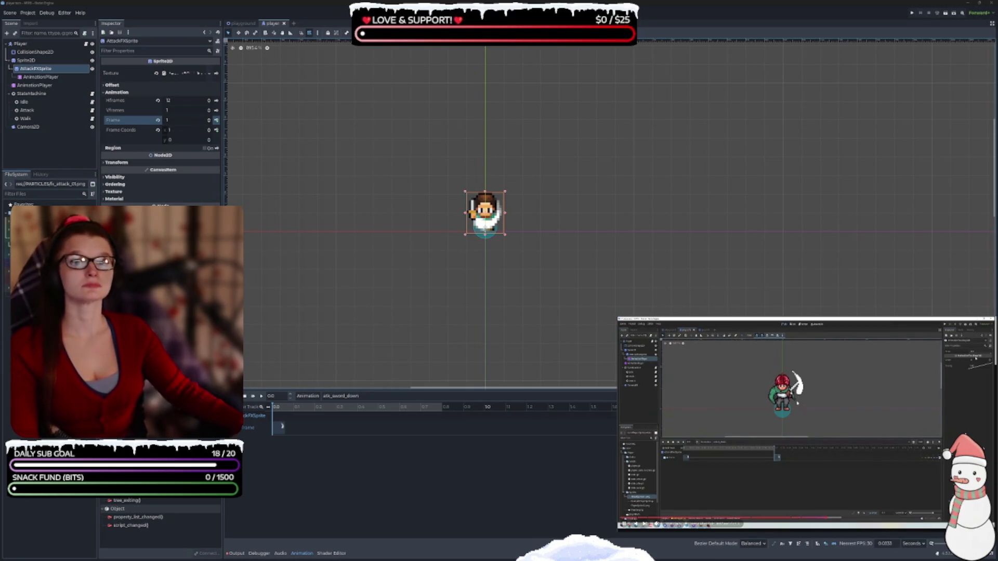
{"action": "left_click", "coordinate": [443, 411]}
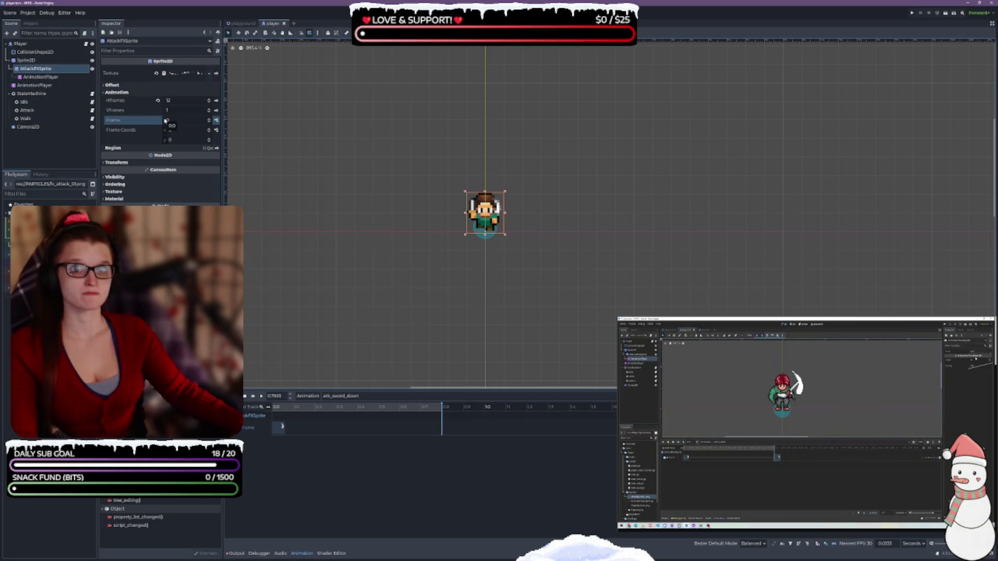
- Step the AttackFXSprite's Frame value up through the slash frames to 11
{"action": "left_click", "coordinate": [209, 119]}
{"action": "left_click", "coordinate": [209, 119]}
{"action": "left_click", "coordinate": [209, 120]}
{"action": "left_click", "coordinate": [209, 119]}
{"action": "left_click", "coordinate": [209, 119]}
{"action": "left_click", "coordinate": [209, 119]}
{"action": "left_click", "coordinate": [209, 119]}
{"action": "left_click", "coordinate": [209, 119]}
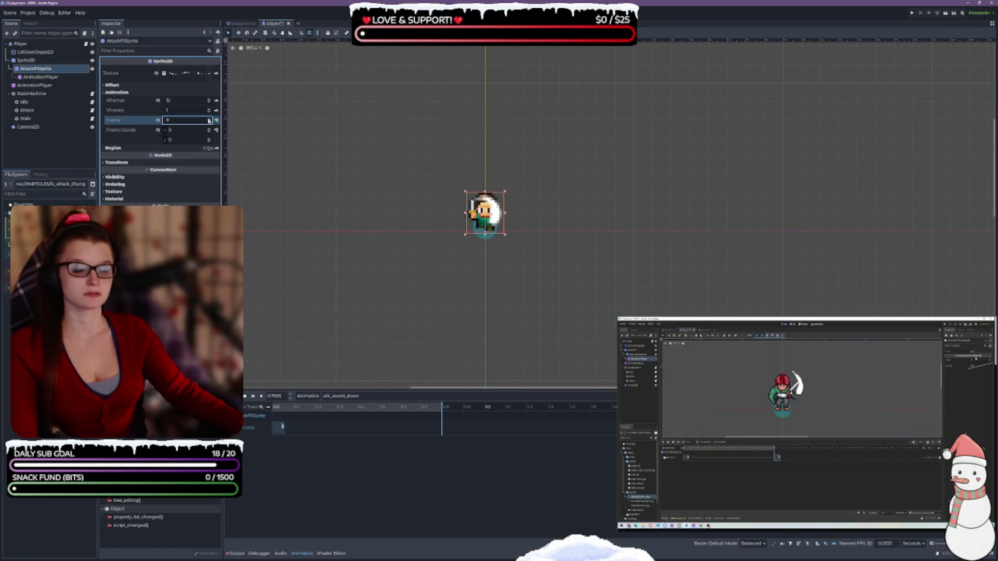
{"action": "left_click", "coordinate": [209, 119]}
{"action": "left_click", "coordinate": [209, 122]}
{"action": "left_click", "coordinate": [209, 122]}
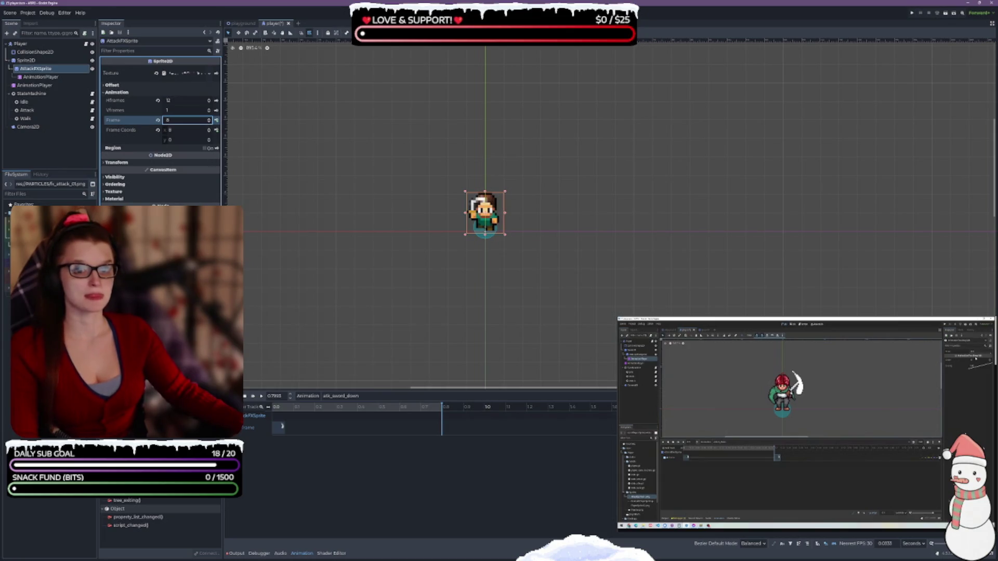
{"action": "left_click", "coordinate": [210, 119]}
{"action": "left_click", "coordinate": [209, 120]}
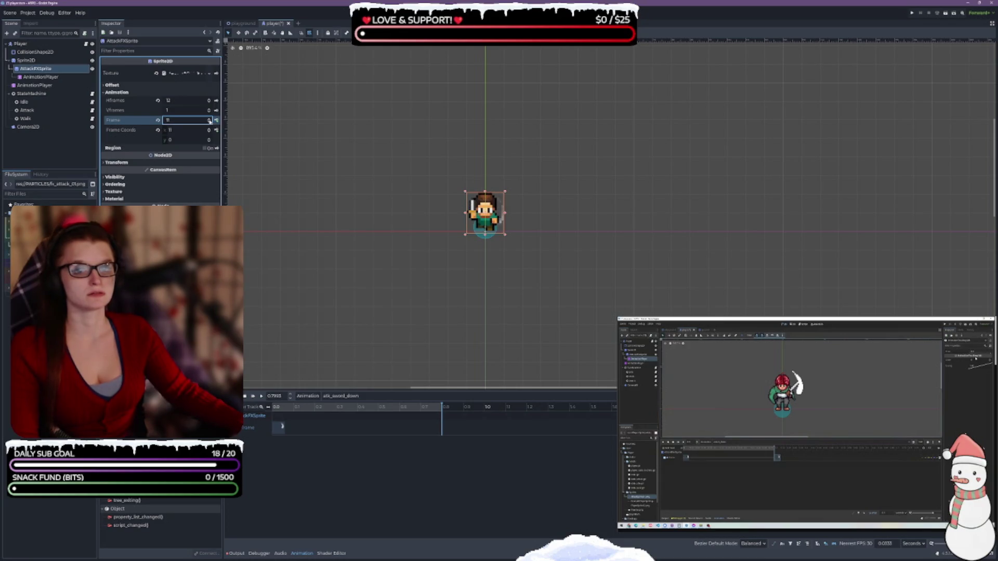
- Key frame 11 on the Frame track at 0.7333 s, save, and duplicate atk_sword_down
{"action": "left_click", "coordinate": [217, 120]}
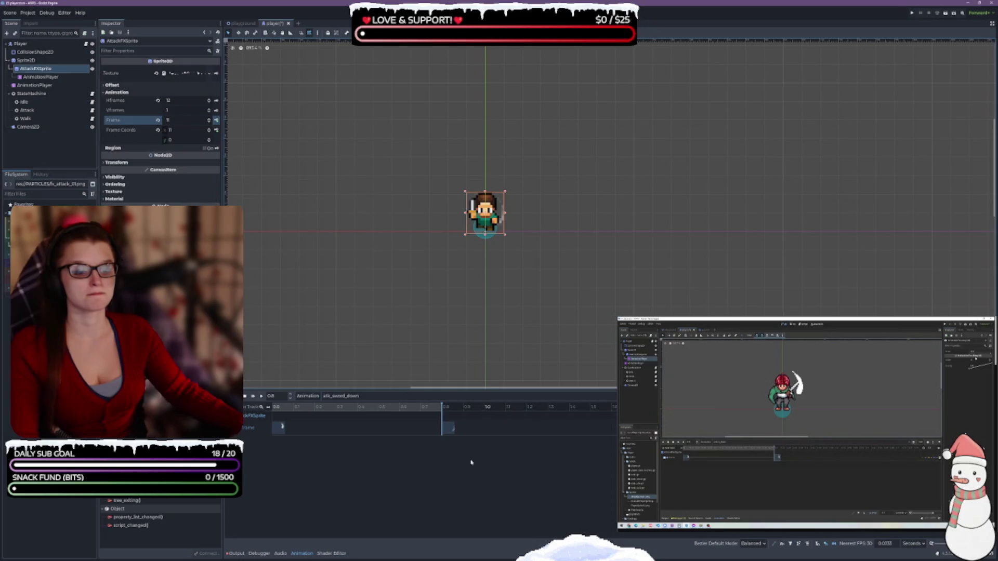
{"action": "left_click", "coordinate": [439, 428]}
{"action": "key", "text": "ctrl+s"}
{"action": "key", "text": "ctrl+d"}
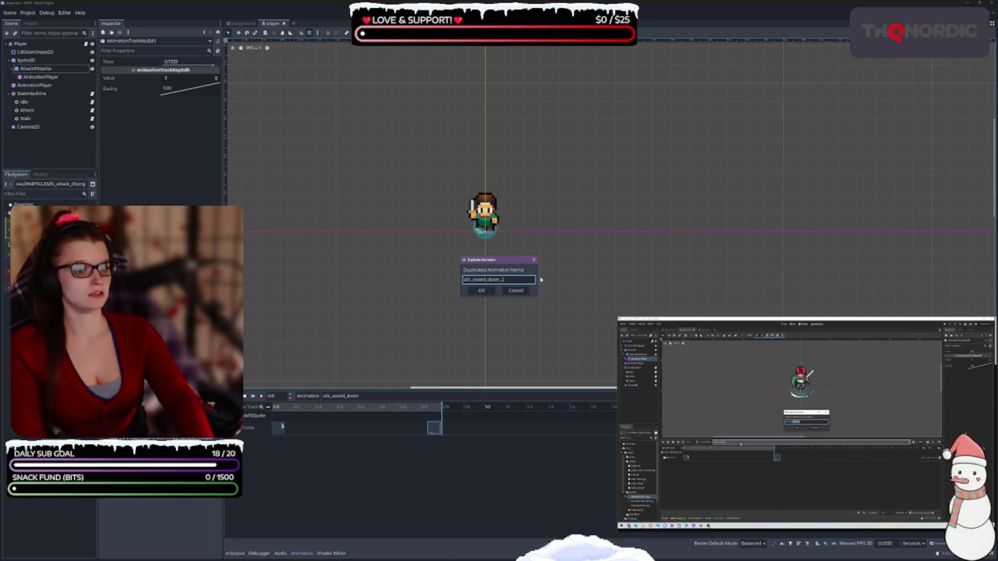
- Name the duplicated animation atk_sword_right
{"action": "key", "text": "BackSpace"}
{"action": "type", "text": "t"}
{"action": "key", "text": "Return"}
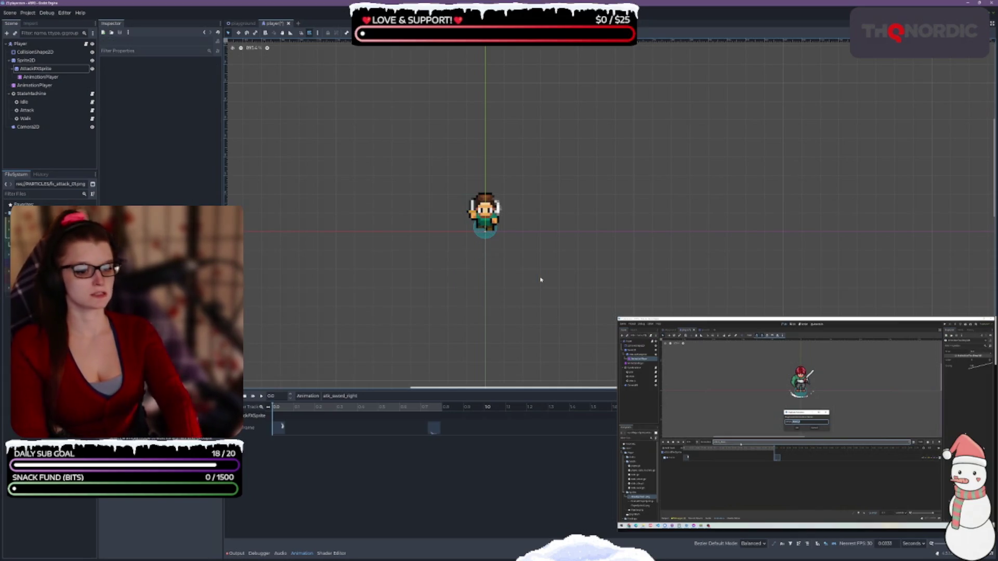
- Duplicate atk_sword_right into a new animation named atk_sword_left
{"action": "left_click", "coordinate": [307, 396]}
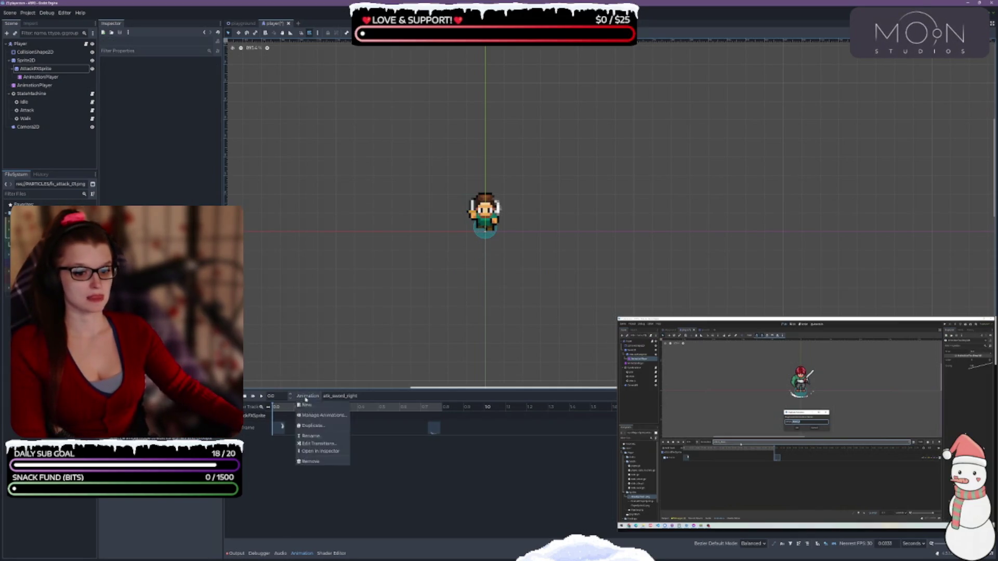
{"action": "left_click", "coordinate": [326, 429]}
{"action": "key", "text": "End"}
{"action": "key", "text": "BackSpace"}
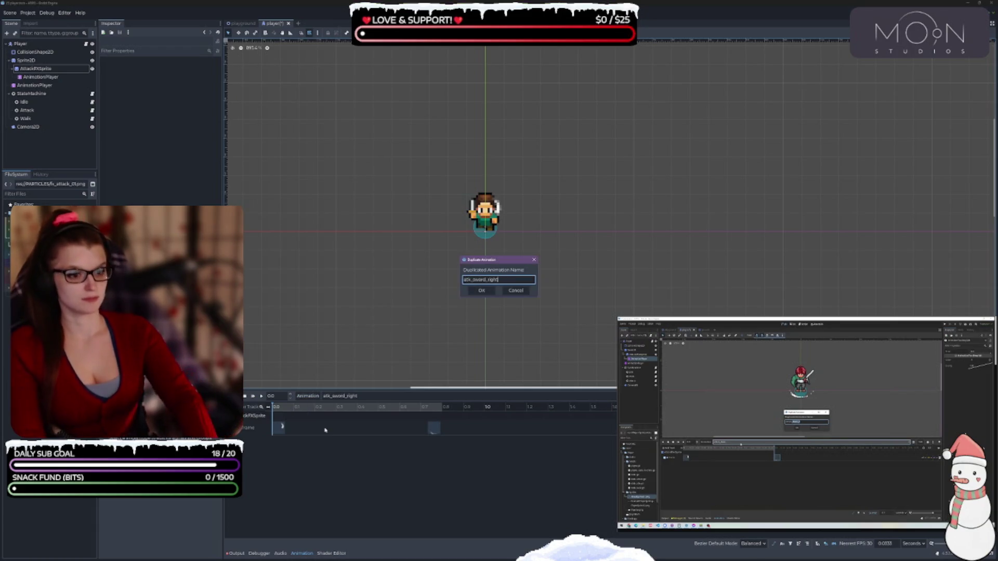
{"action": "key", "text": "Return"}
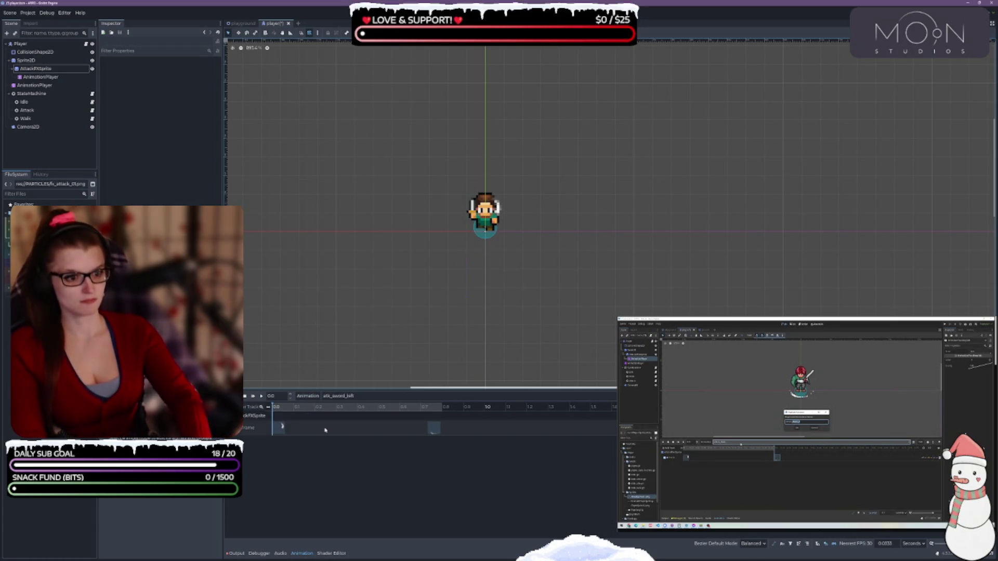
- Duplicate atk_sword_left into a new animation named atk_sword_up
{"action": "left_click", "coordinate": [308, 396]}
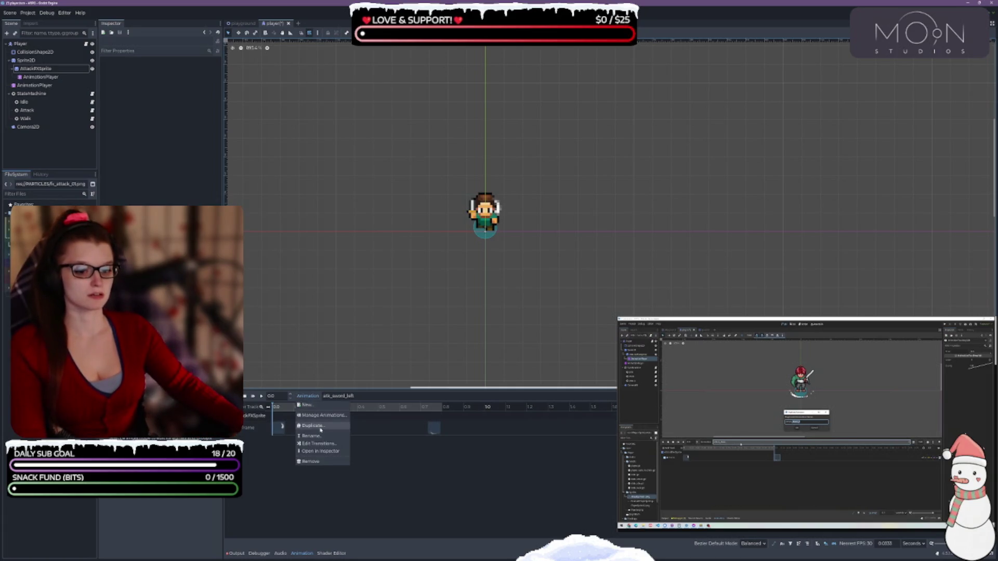
{"action": "left_click", "coordinate": [313, 426]}
{"action": "key", "text": "BackSpace"}
{"action": "key", "text": "BackSpace"}
{"action": "key", "text": "BackSpace"}
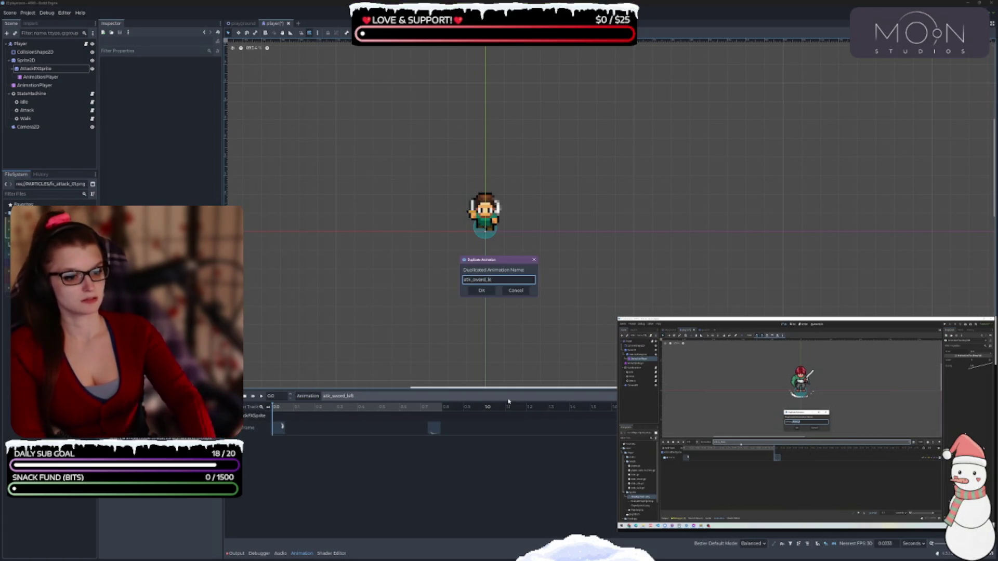
{"action": "type", "text": "up"}
{"action": "key", "text": "Return"}
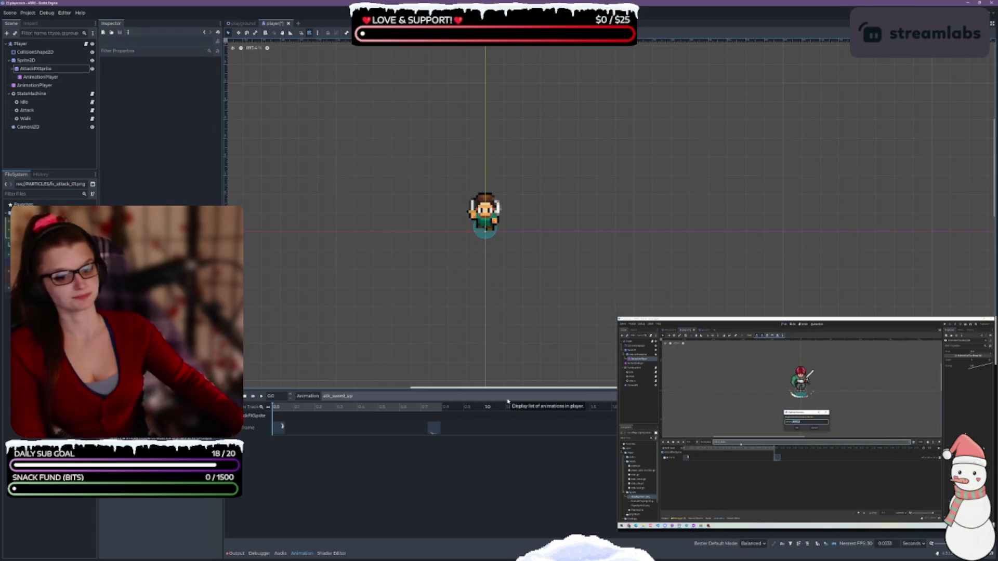
- Switch to atk_sword_left and save the scene
{"action": "left_click", "coordinate": [332, 396]}
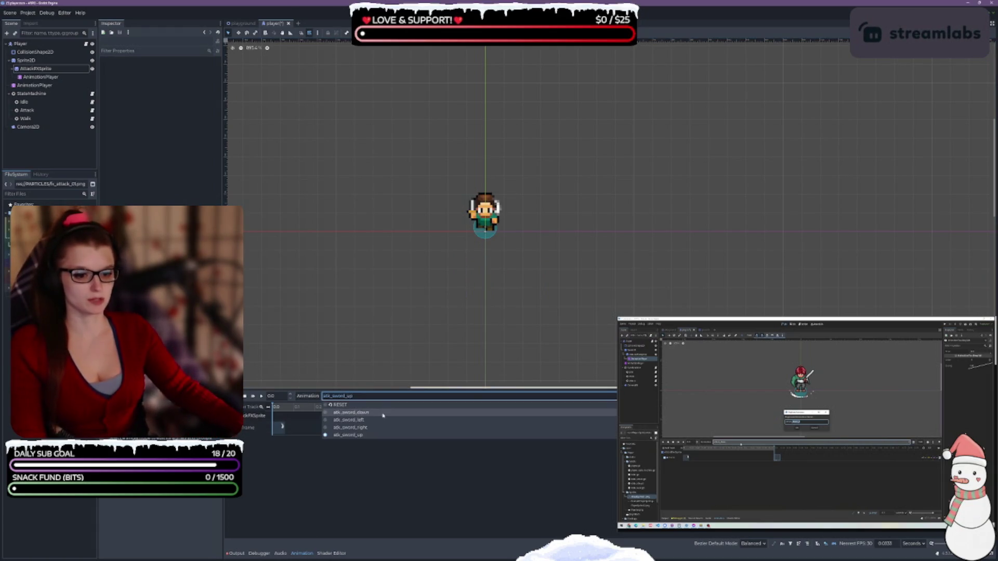
{"action": "left_click", "coordinate": [364, 419]}
{"action": "key", "text": "ctrl+s"}
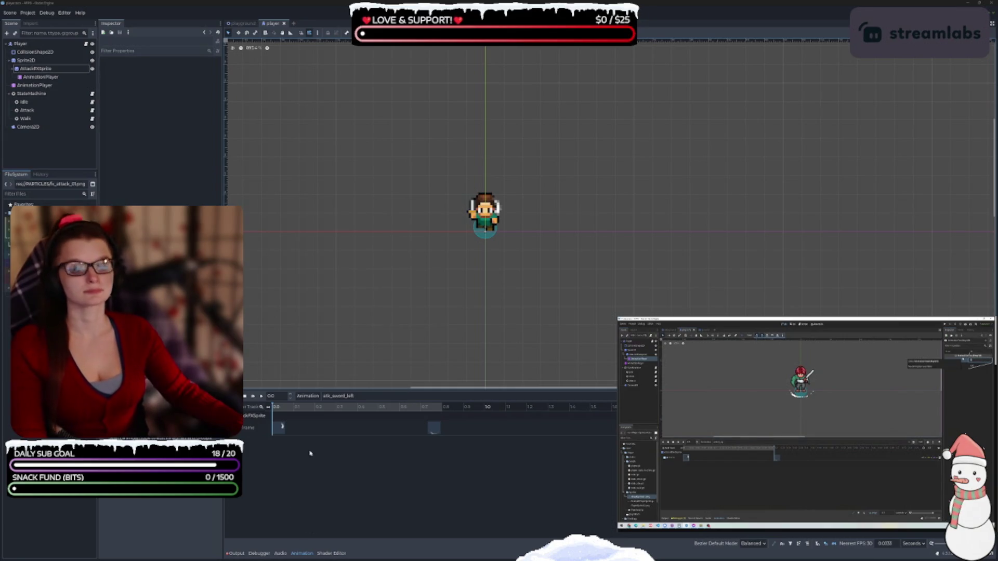
{"action": "left_click", "coordinate": [341, 396]}
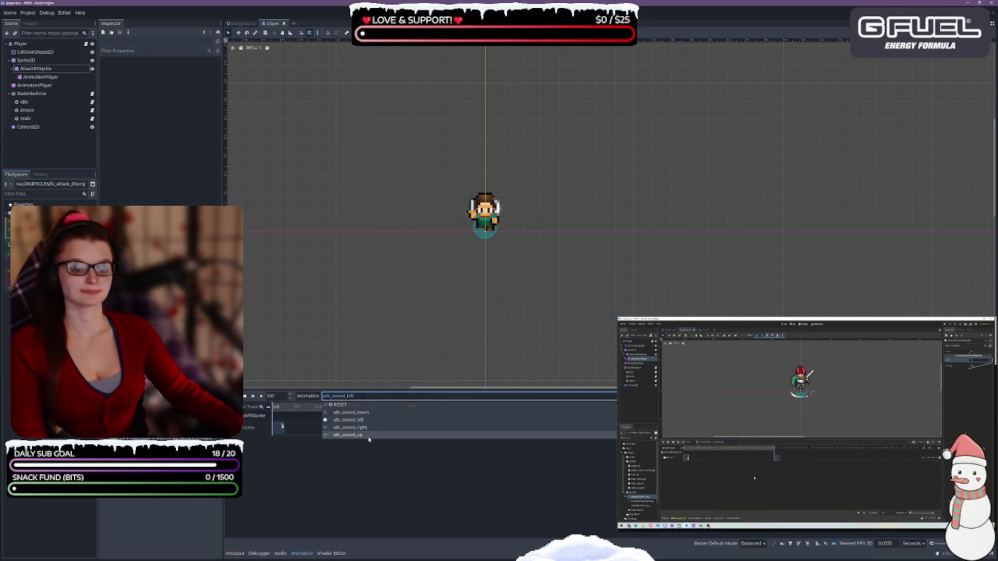
- In atk_sword_up, set the first Frame keyframe to 4 and the last to 7
{"action": "left_click", "coordinate": [343, 432]}
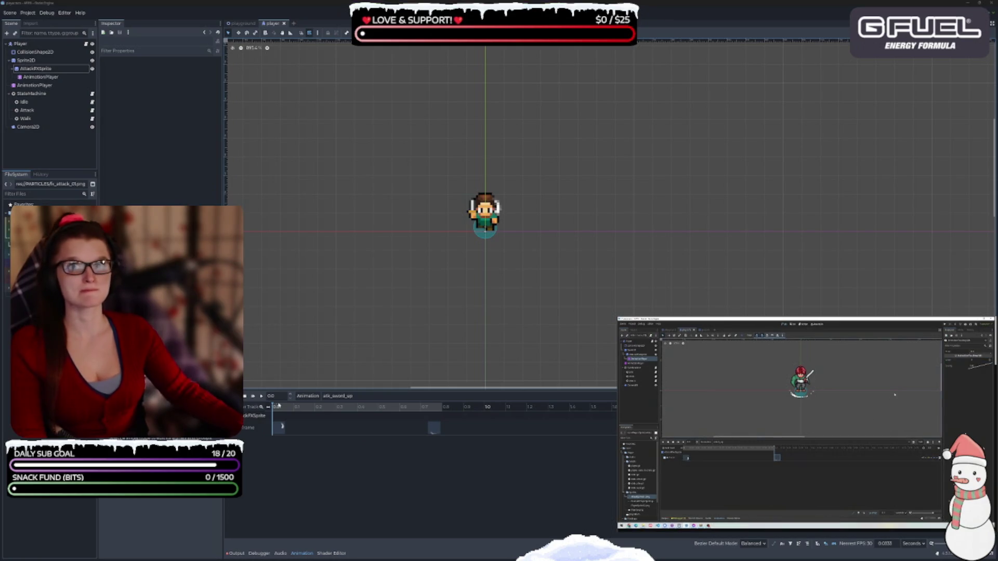
{"action": "left_click", "coordinate": [280, 427]}
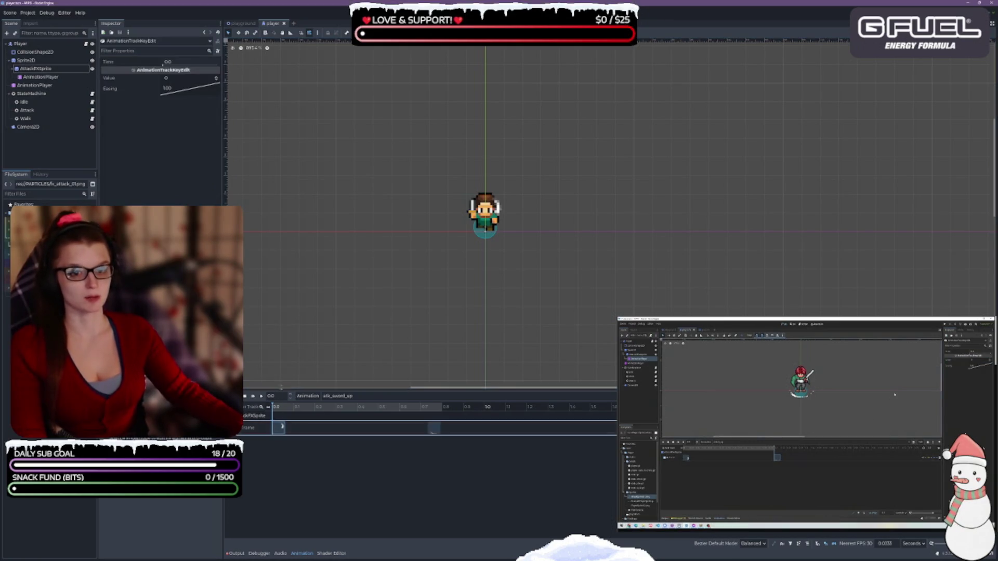
{"action": "left_click", "coordinate": [177, 79]}
{"action": "type", "text": "4"}
{"action": "key", "text": "Return"}
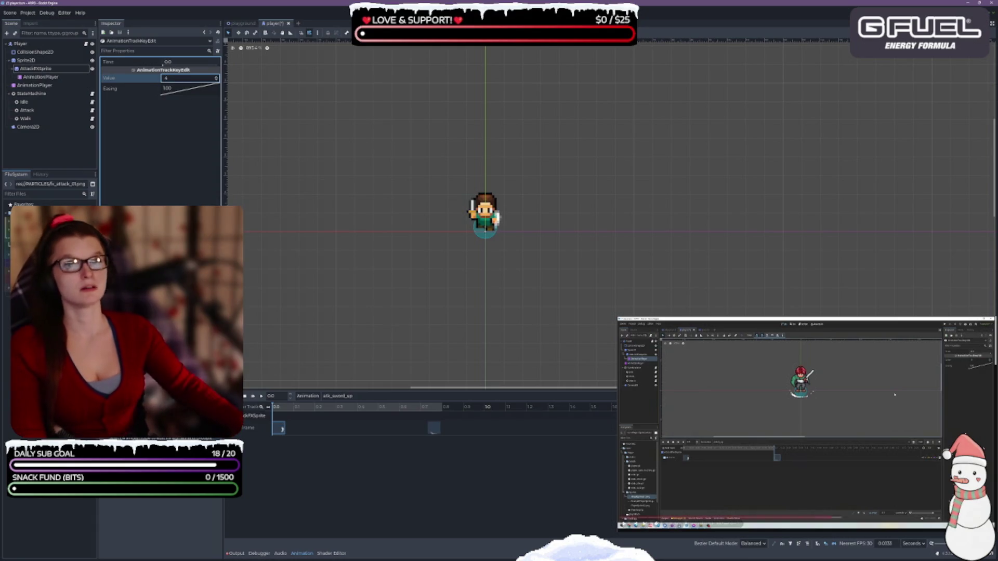
{"action": "left_click", "coordinate": [433, 428]}
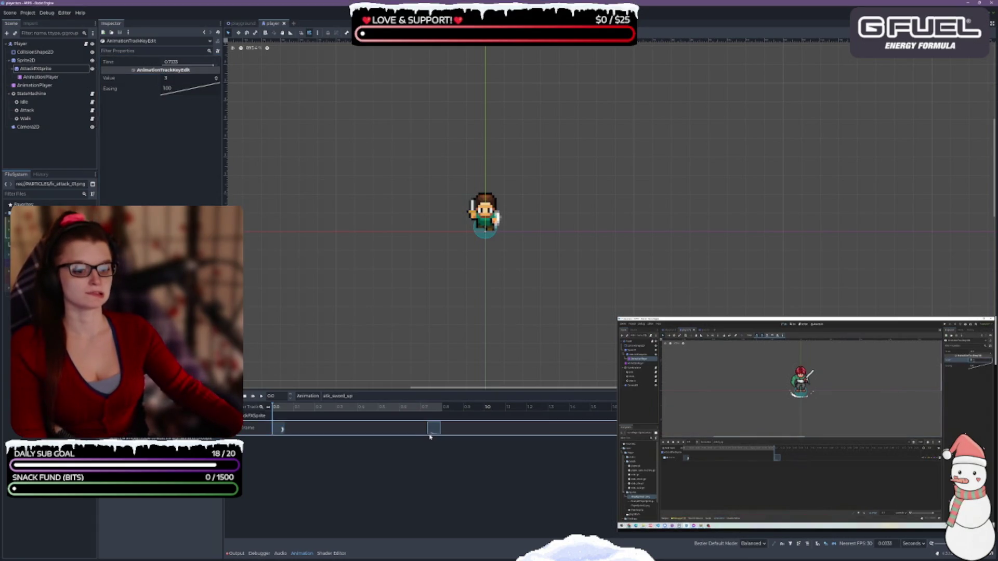
{"action": "left_click", "coordinate": [181, 78]}
{"action": "type", "text": "7"}
{"action": "key", "text": "Return"}
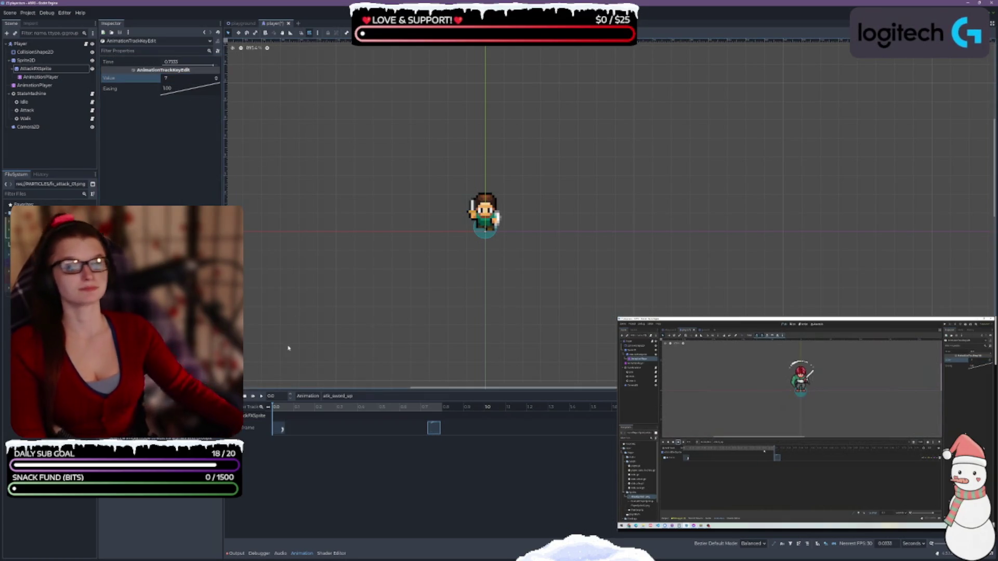
- Preview atk_sword_up, then switch to the atk_sword_right animation
{"action": "left_click", "coordinate": [261, 396]}
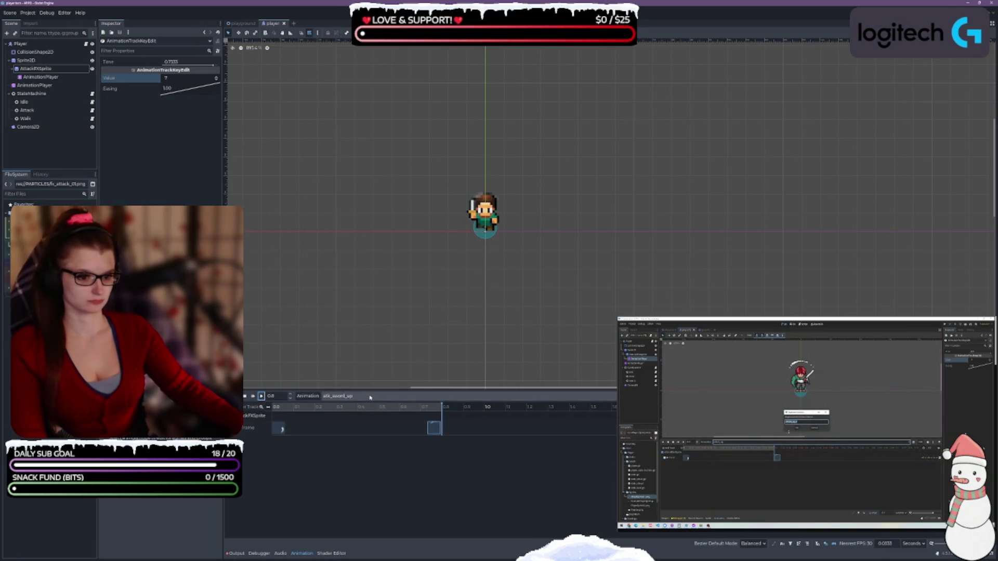
{"action": "left_click", "coordinate": [338, 396]}
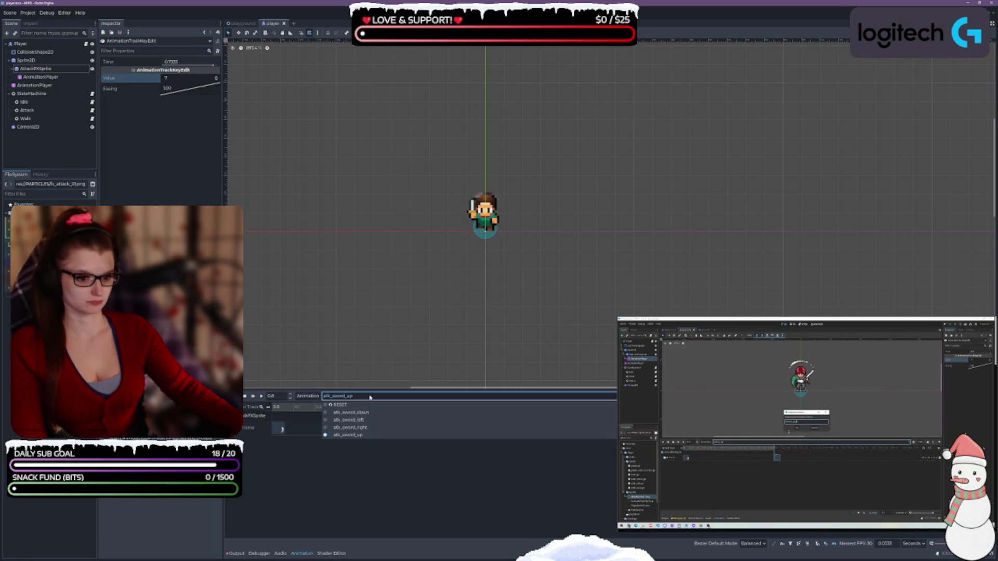
{"action": "left_click", "coordinate": [356, 427]}
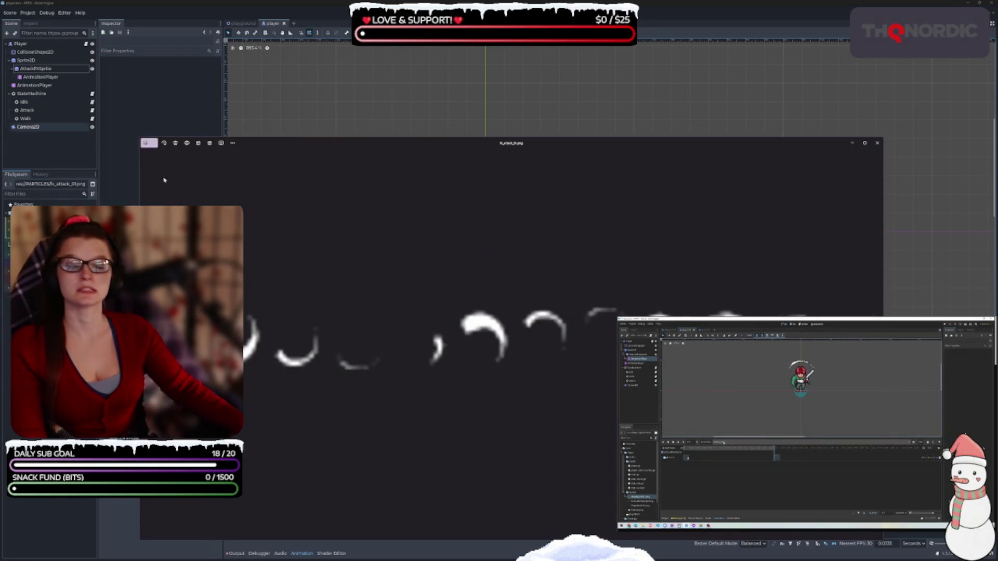
- Zoom into the fx_attack slash sprite sheet in Photos to inspect its frames, then close it
{"action": "scroll", "coordinate": [512, 412], "scroll_direction": "down", "scroll_amount": 3}
{"action": "scroll", "coordinate": [514, 372], "scroll_direction": "up", "scroll_amount": 2}
{"action": "scroll", "coordinate": [509, 366], "scroll_direction": "up", "scroll_amount": 2}
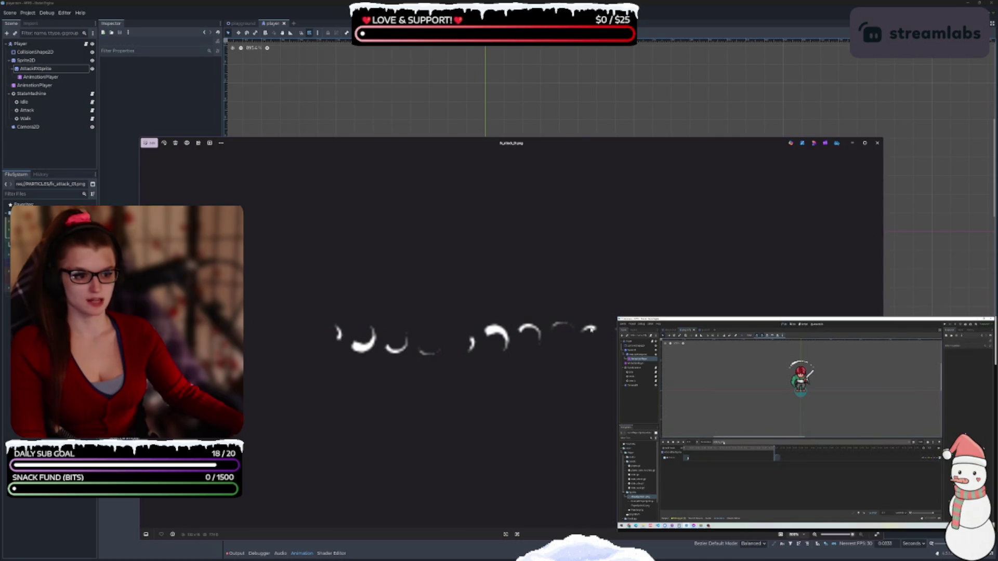
{"action": "left_click", "coordinate": [877, 143]}
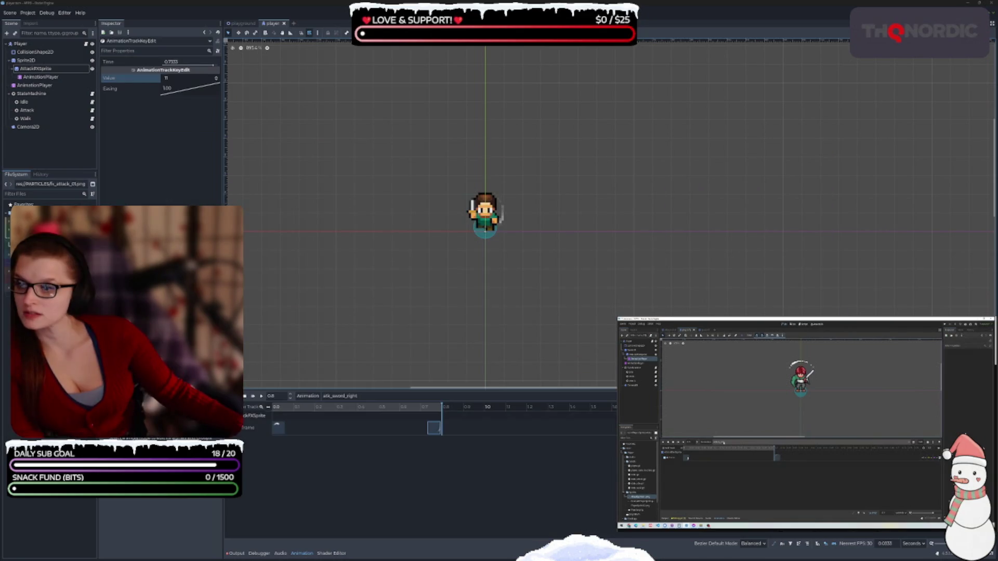
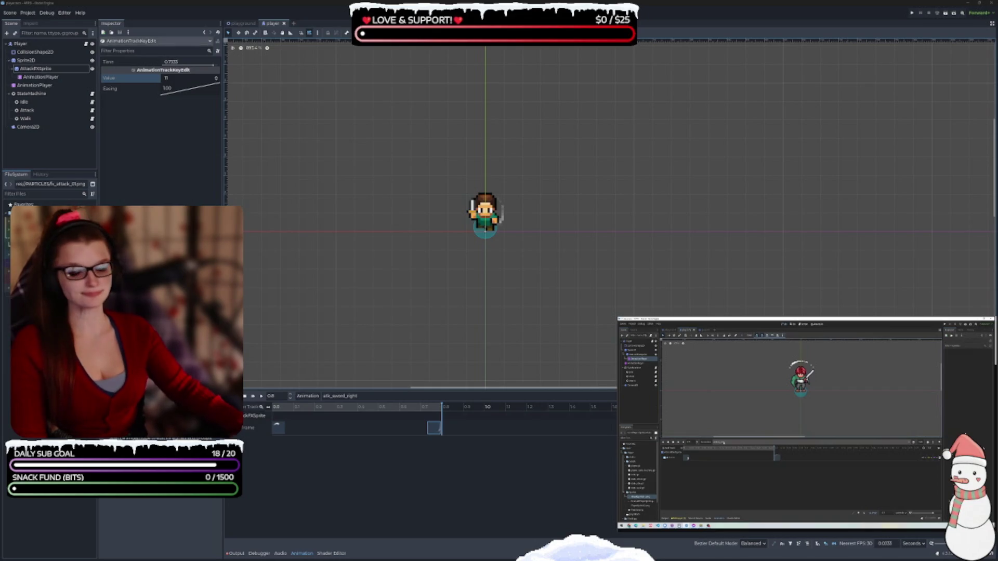
- Preview the atk_sword_right slash animation several times
{"action": "left_click", "coordinate": [396, 493]}
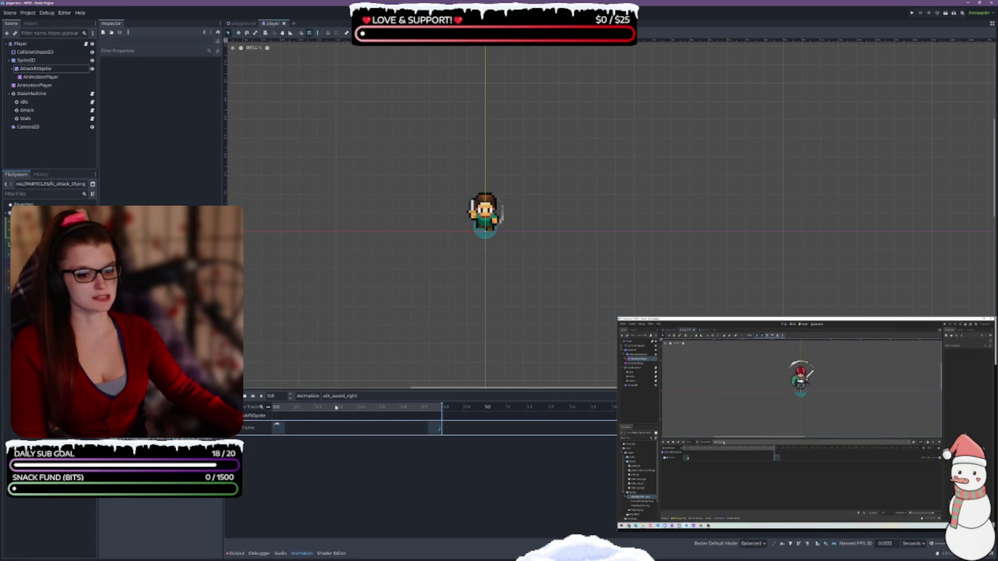
{"action": "left_click", "coordinate": [261, 396]}
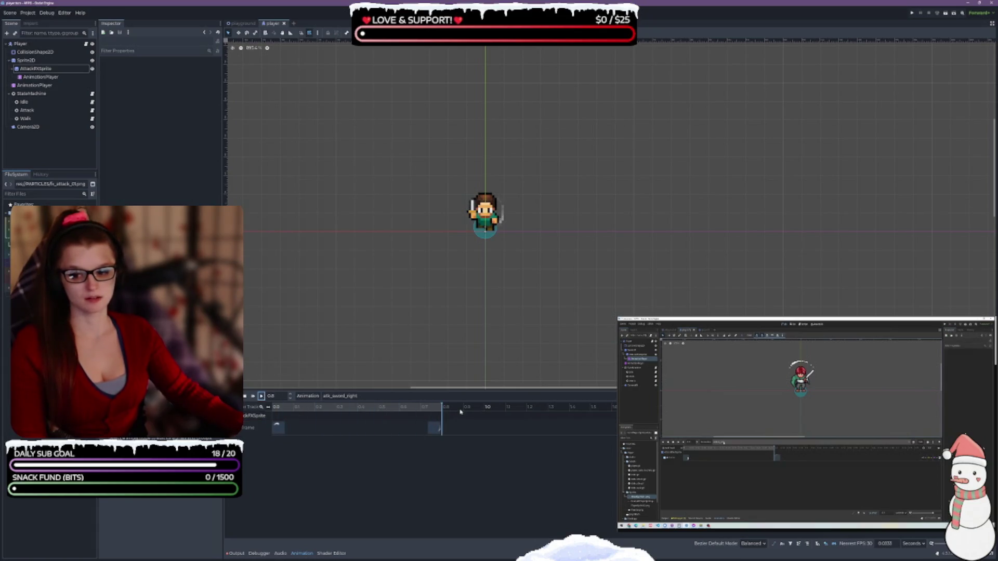
{"action": "left_click", "coordinate": [261, 396]}
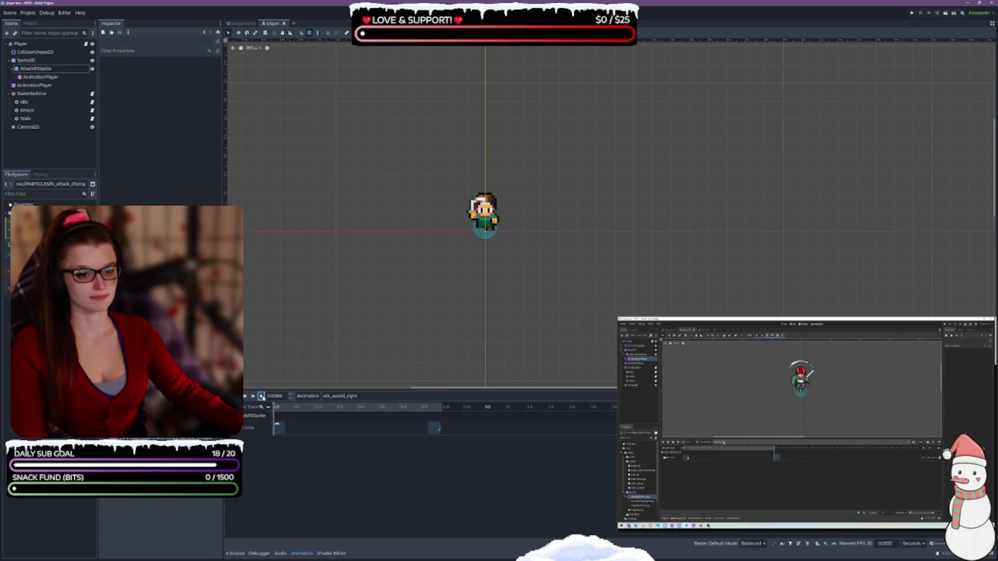
{"action": "left_click", "coordinate": [262, 397]}
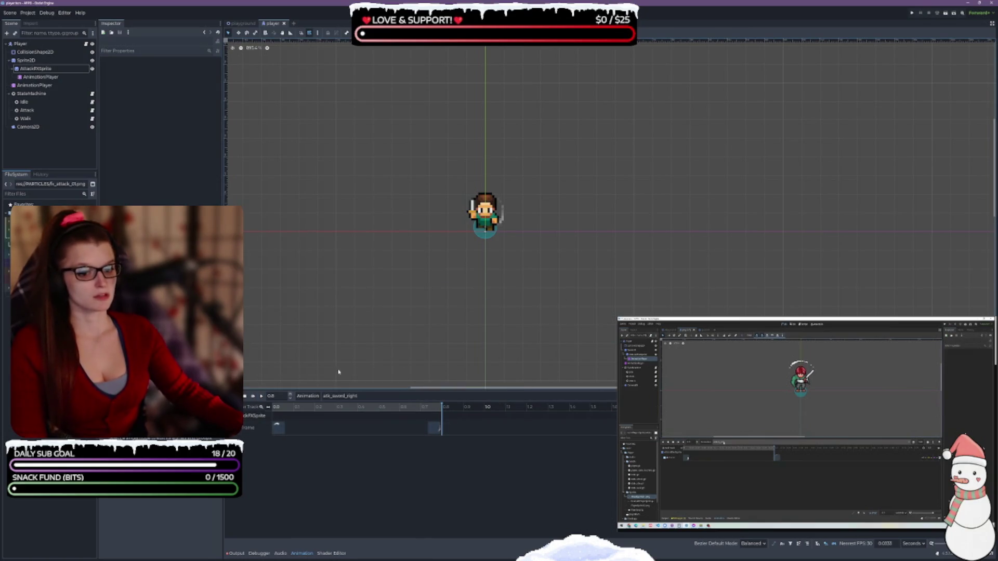
- In atk_sword_left, set the first Frame key to 8 and the second to 11
{"action": "left_click", "coordinate": [341, 397]}
{"action": "left_click", "coordinate": [343, 421]}
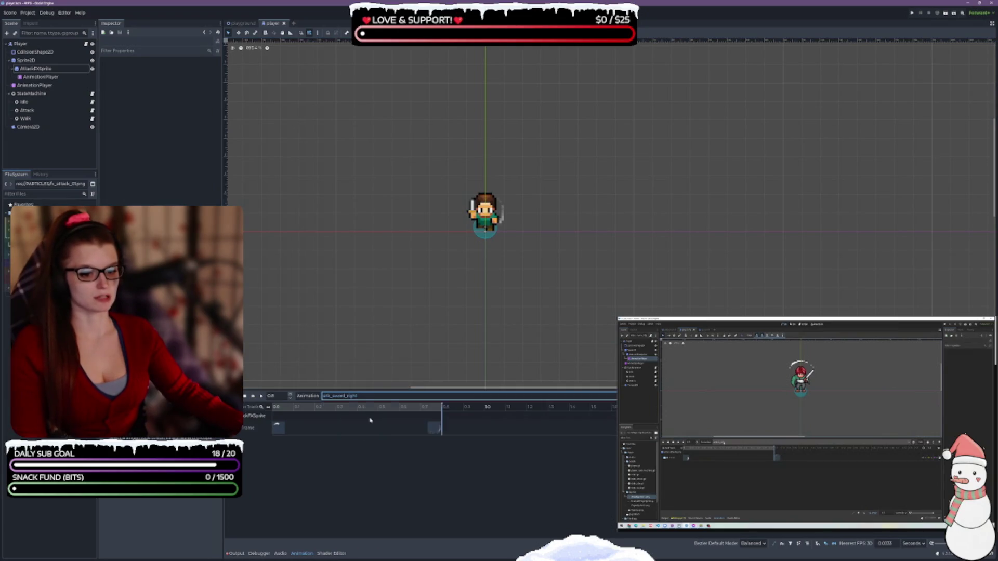
{"action": "left_click", "coordinate": [280, 427]}
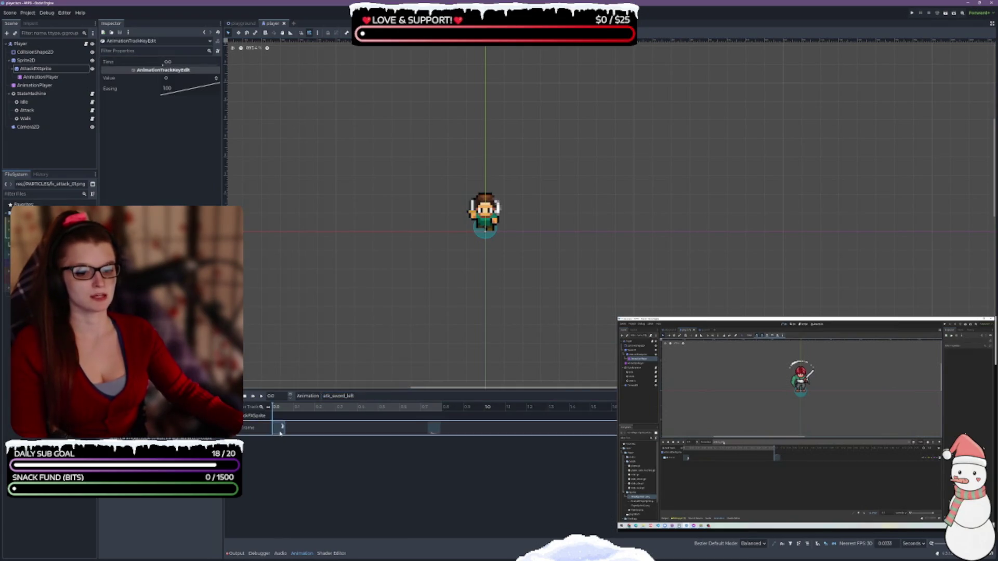
{"action": "left_click", "coordinate": [171, 78]}
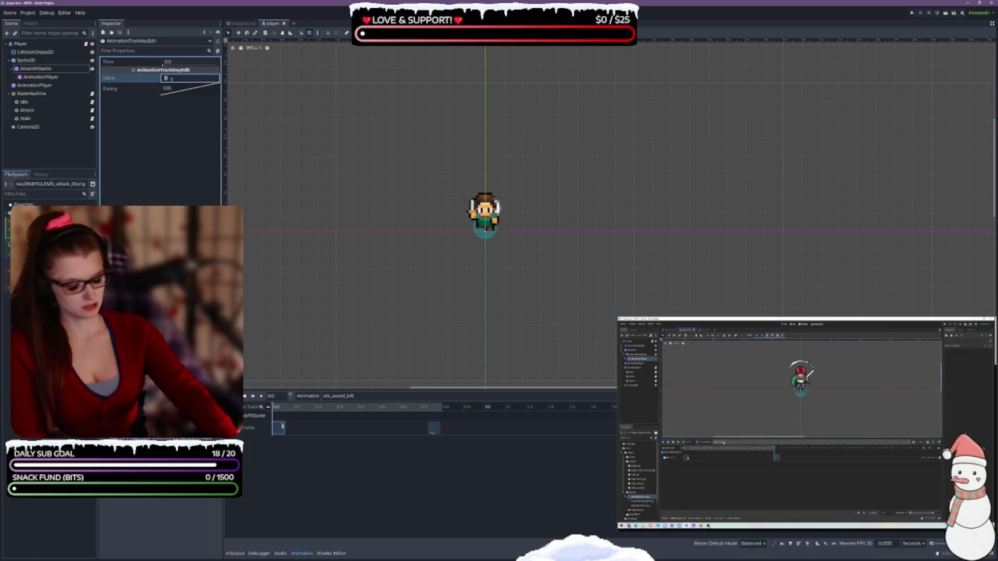
{"action": "key", "text": "BackSpace"}
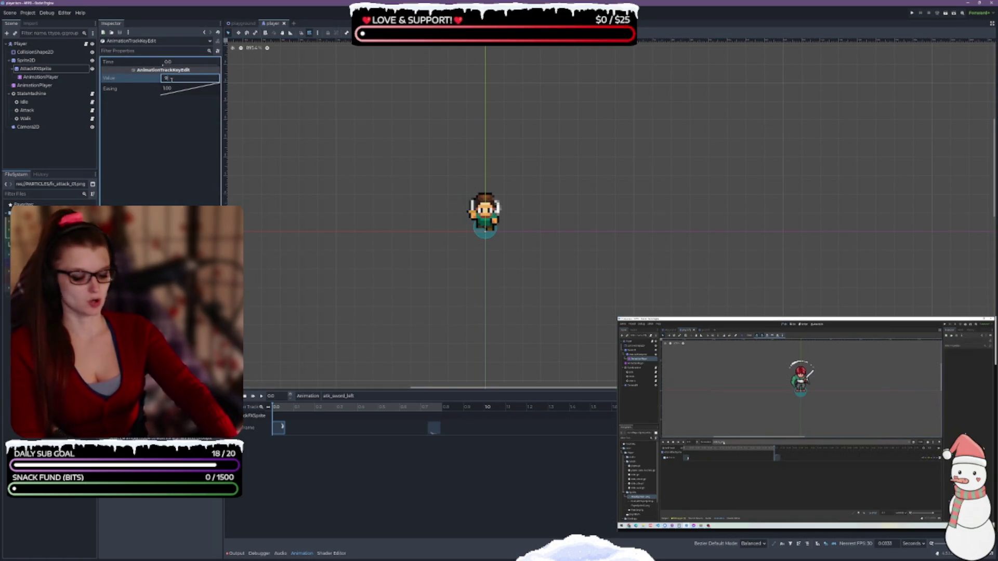
{"action": "type", "text": "8"}
{"action": "key", "text": "Return"}
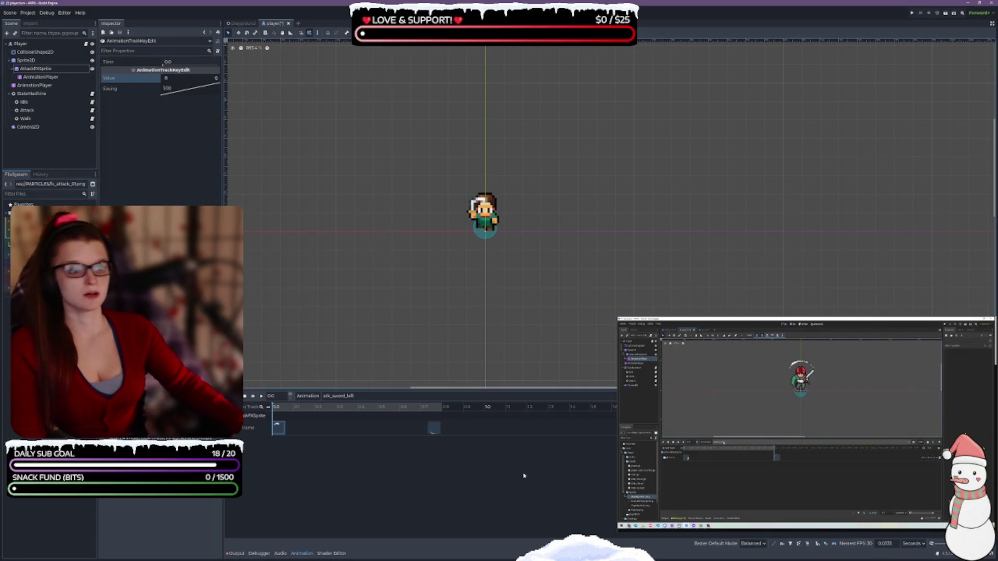
{"action": "left_click", "coordinate": [432, 429]}
{"action": "left_click", "coordinate": [176, 79]}
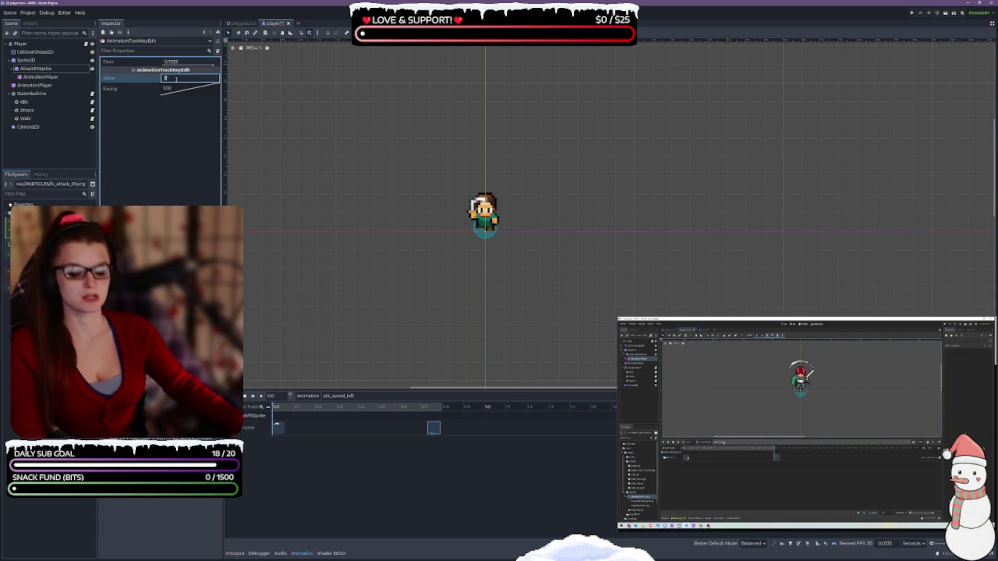
{"action": "type", "text": "11"}
{"action": "left_click", "coordinate": [277, 428]}
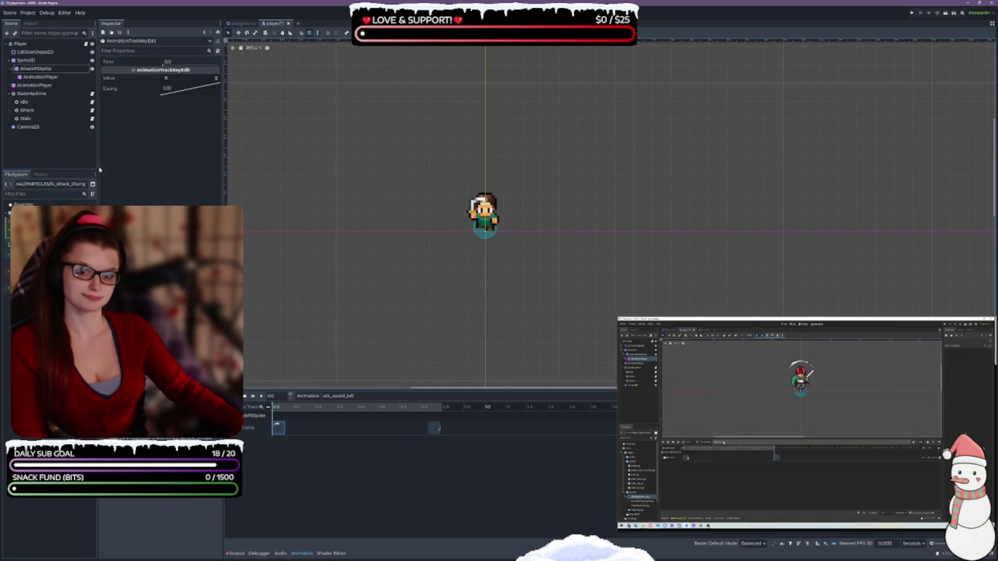
{"action": "left_click", "coordinate": [36, 68]}
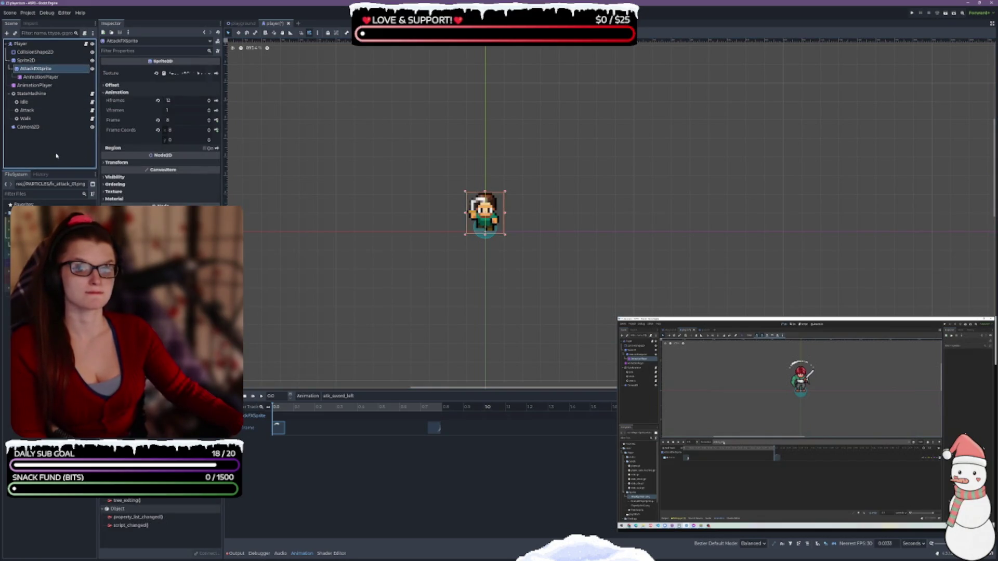
- Expand AttackFXSprite's Transform section and select the first Frame keyframe
{"action": "left_click", "coordinate": [122, 163]}
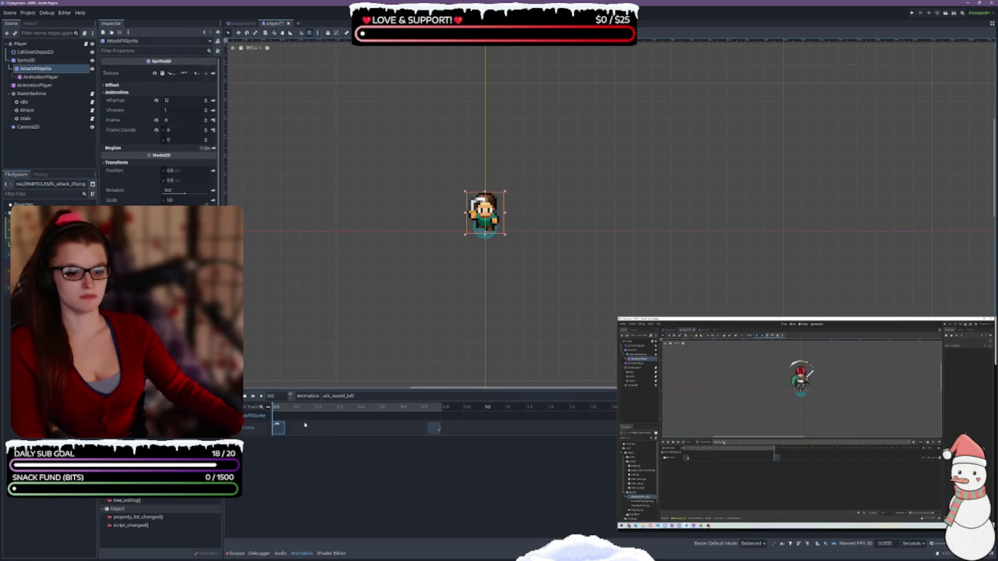
{"action": "left_click_drag", "start_coordinate": [266, 420], "coordinate": [447, 437]}
{"action": "left_click", "coordinate": [278, 427]}
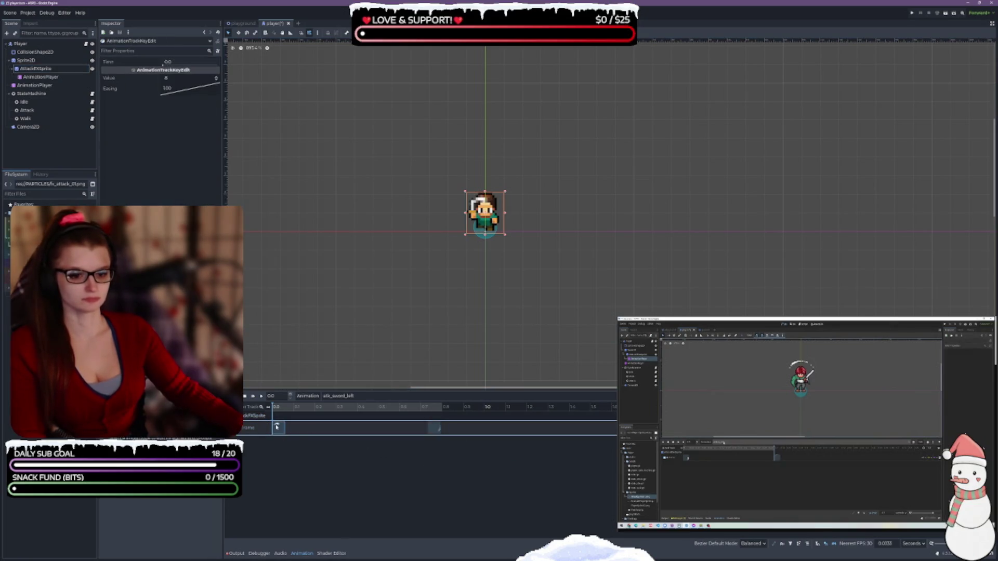
{"action": "left_click", "coordinate": [36, 69]}
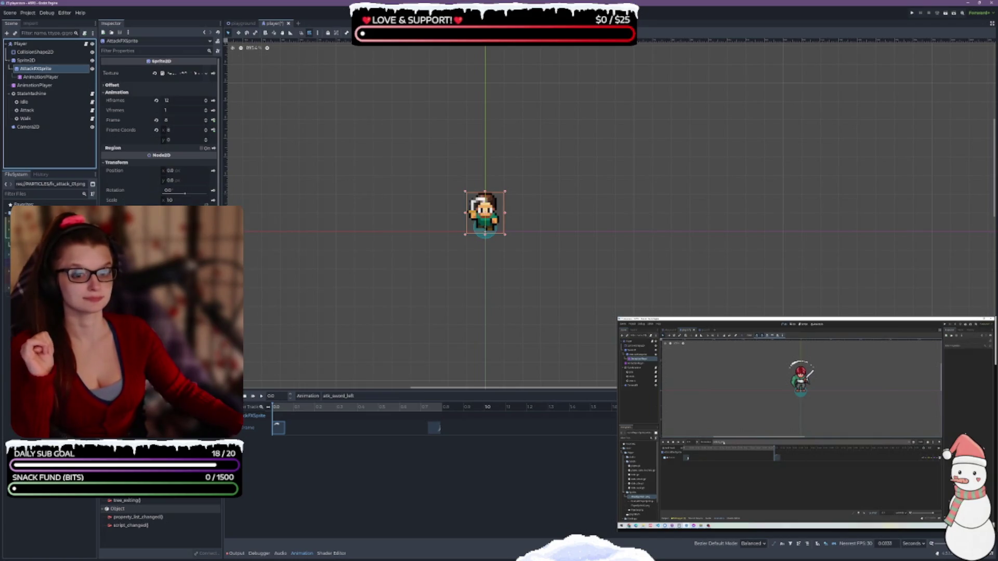
- Key AttackFXSprite's scale x of -1 on a new Scale track at start and 0.8s, then save
{"action": "left_click", "coordinate": [175, 201]}
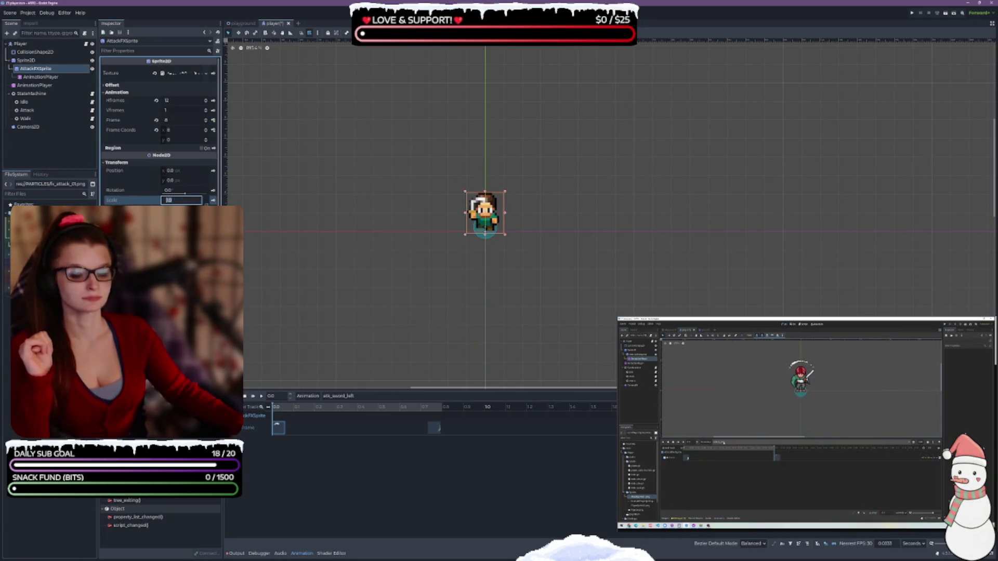
{"action": "key", "text": "Return"}
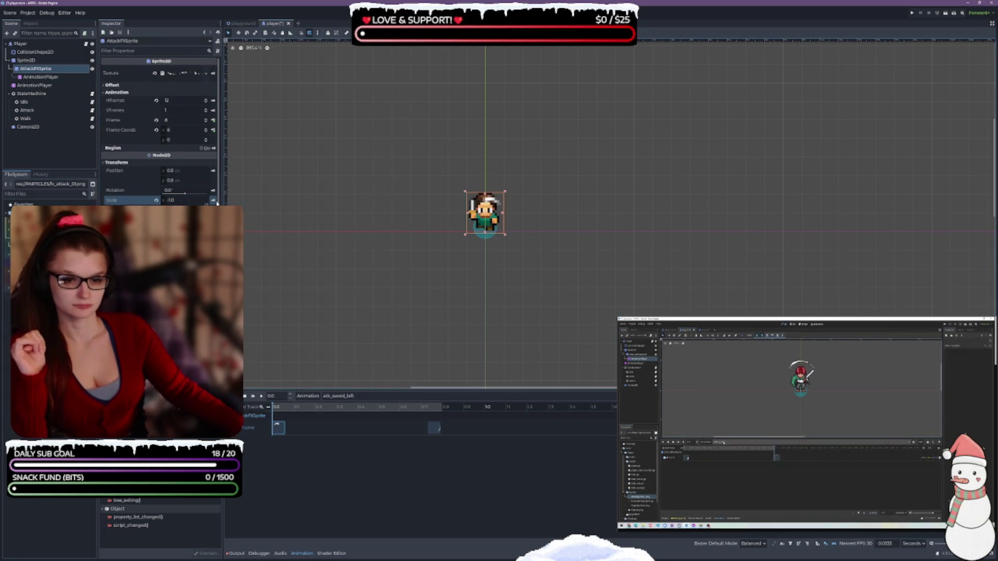
{"action": "left_click", "coordinate": [213, 201]}
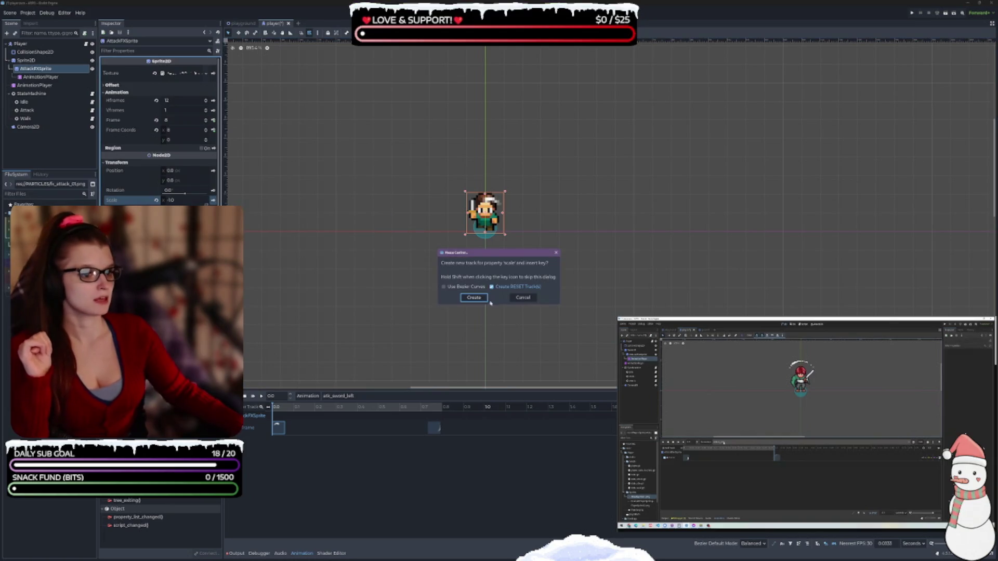
{"action": "left_click", "coordinate": [474, 298]}
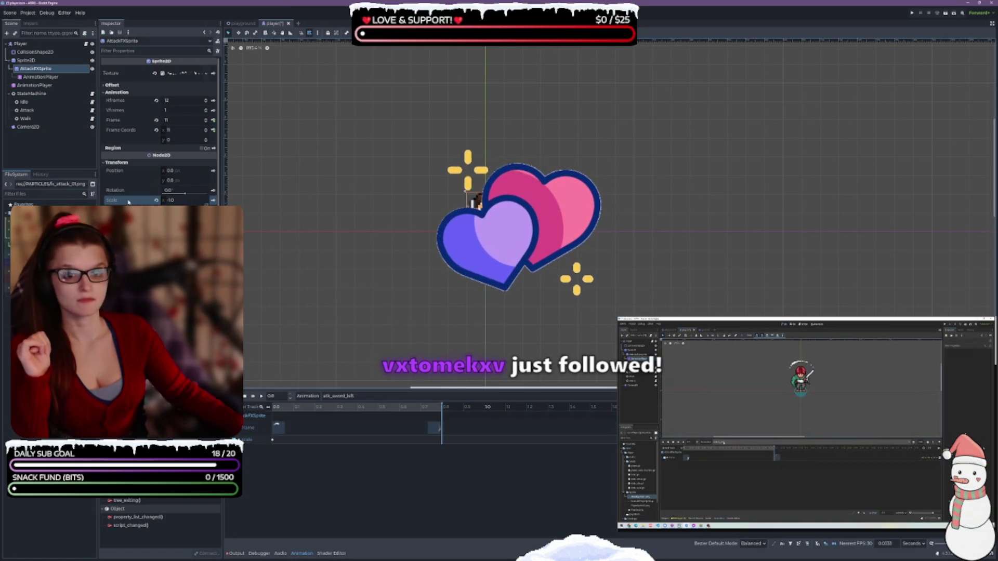
{"action": "left_click", "coordinate": [214, 201]}
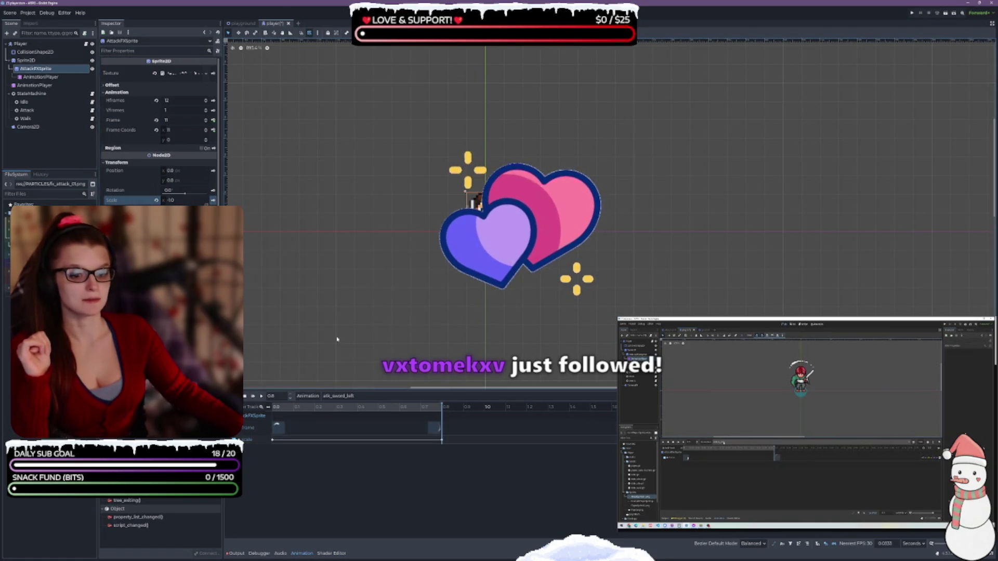
{"action": "left_click", "coordinate": [261, 397]}
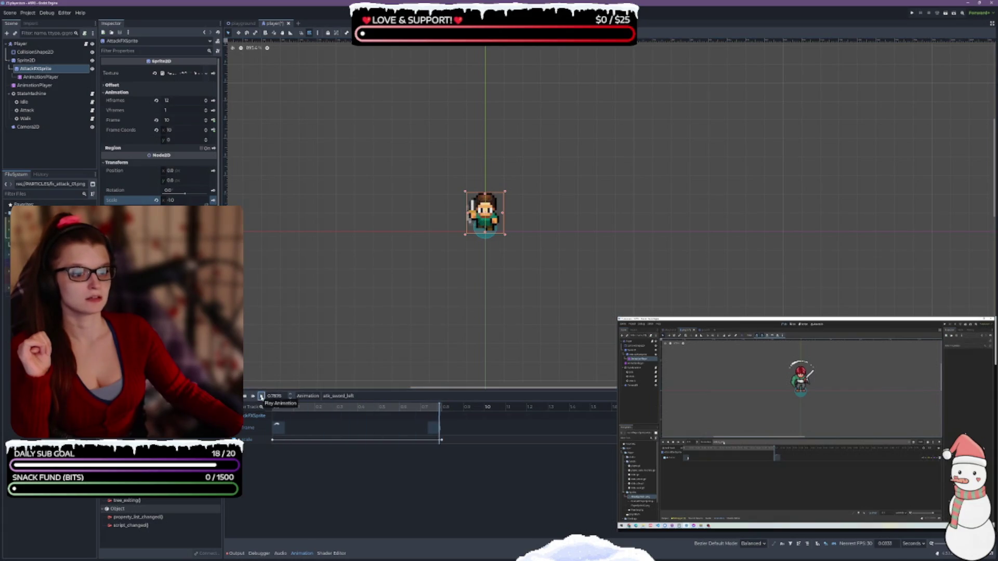
{"action": "key", "text": "ctrl+s"}
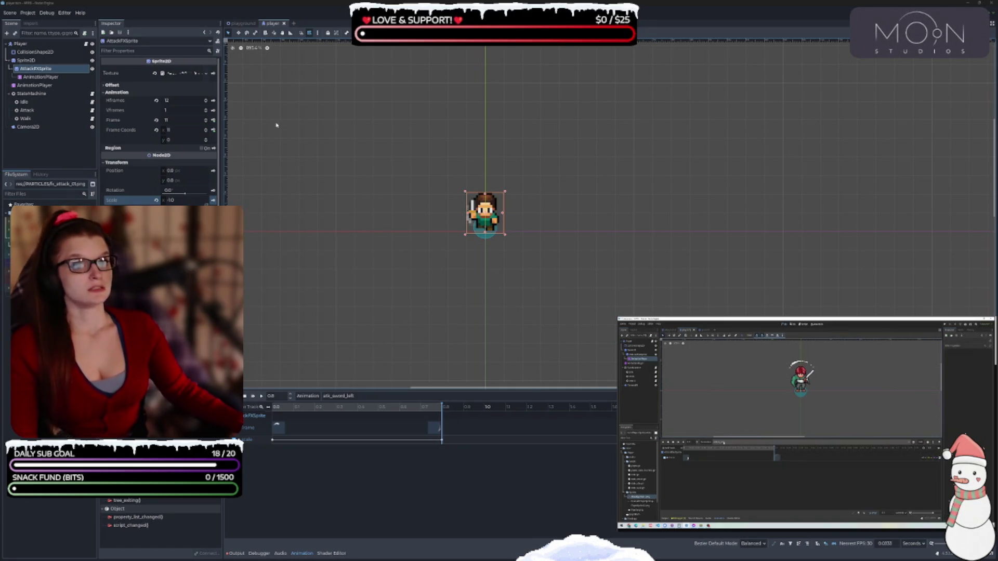
{"action": "left_click", "coordinate": [261, 396]}
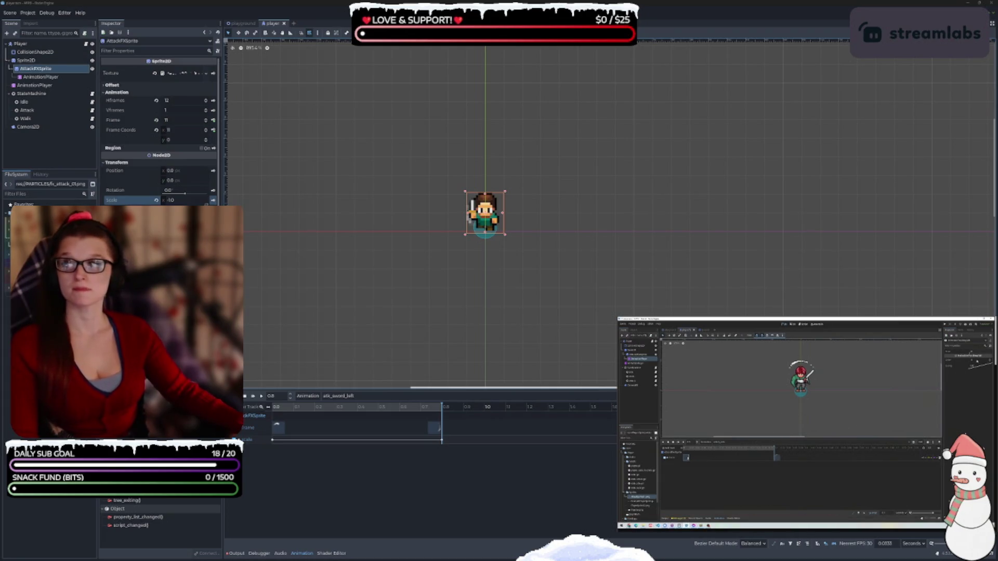
{"action": "left_click", "coordinate": [325, 507]}
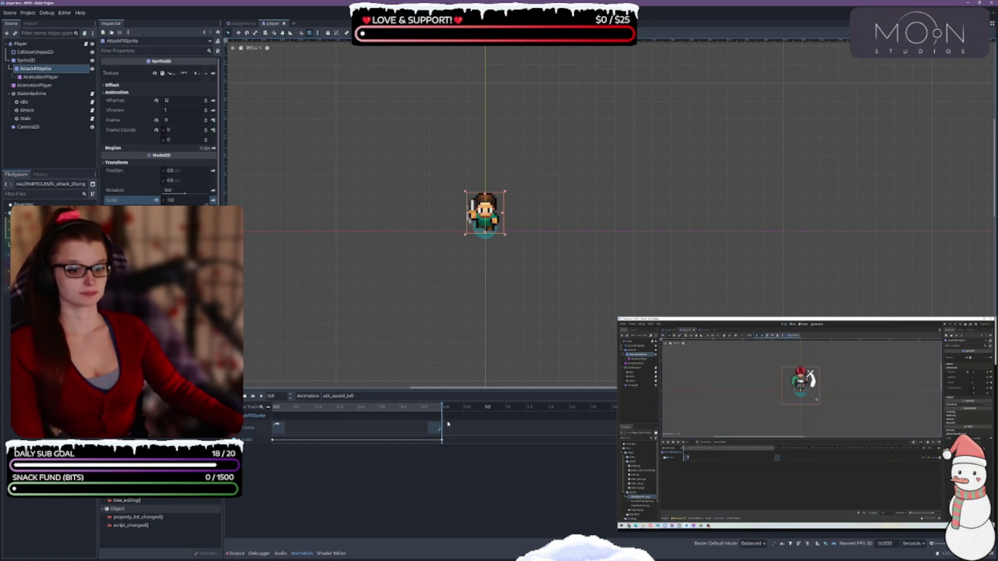
{"action": "left_click", "coordinate": [340, 397]}
- Preview atk_sword_down, then open state_attack.gd from the scene dock's script icon
{"action": "left_click", "coordinate": [367, 413]}
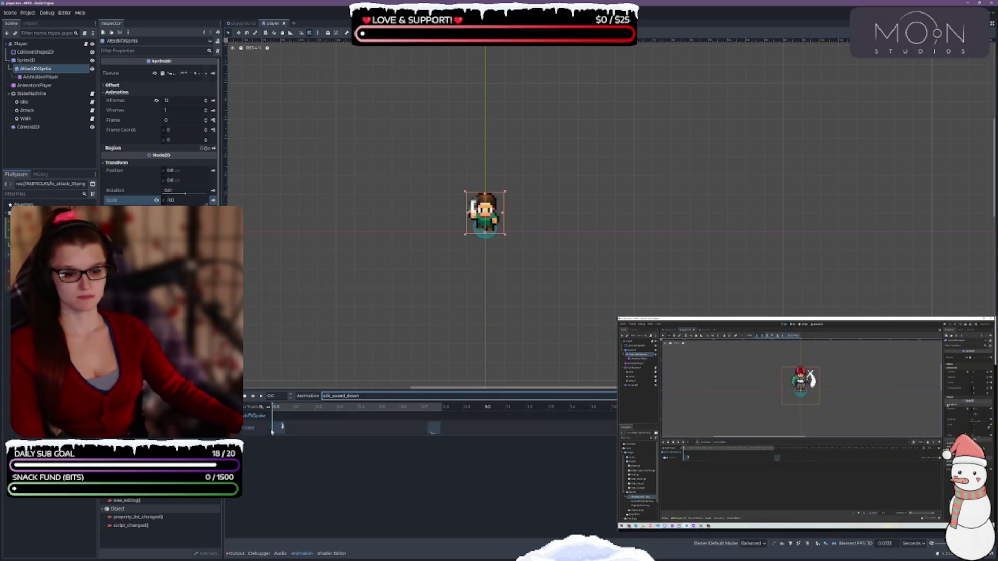
{"action": "left_click", "coordinate": [263, 397]}
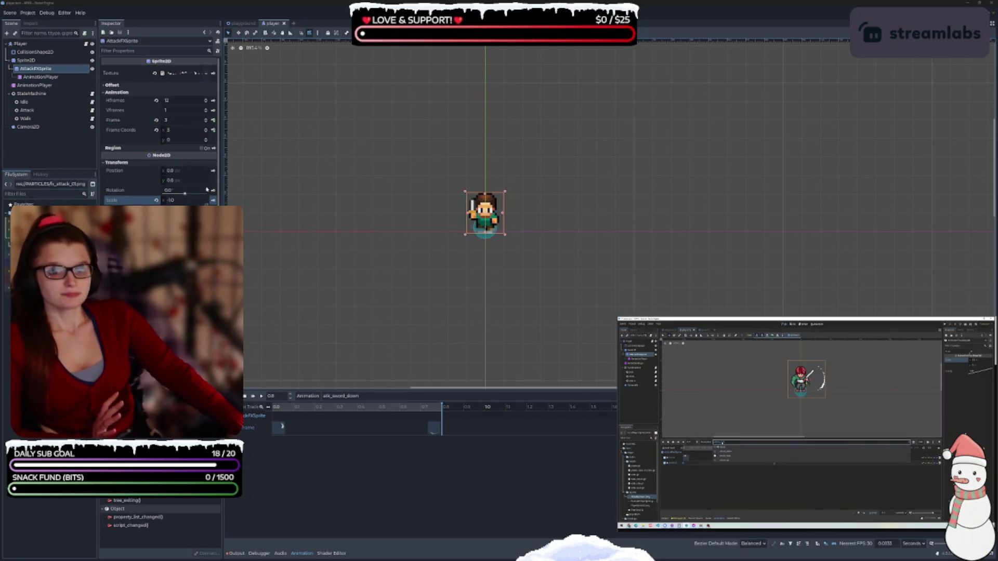
{"action": "scroll", "coordinate": [207, 189], "scroll_direction": "down", "scroll_amount": 1}
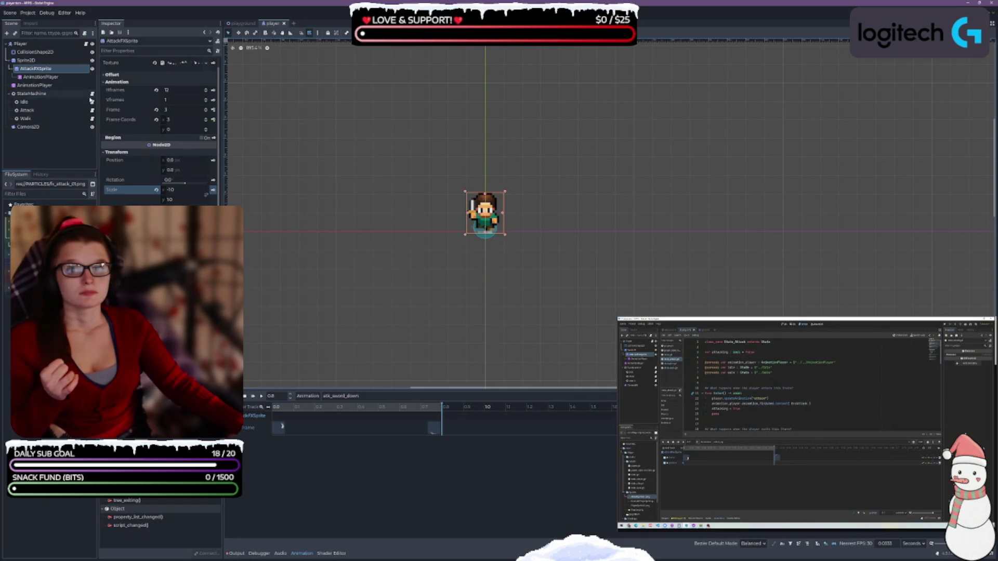
{"action": "left_click", "coordinate": [92, 110]}
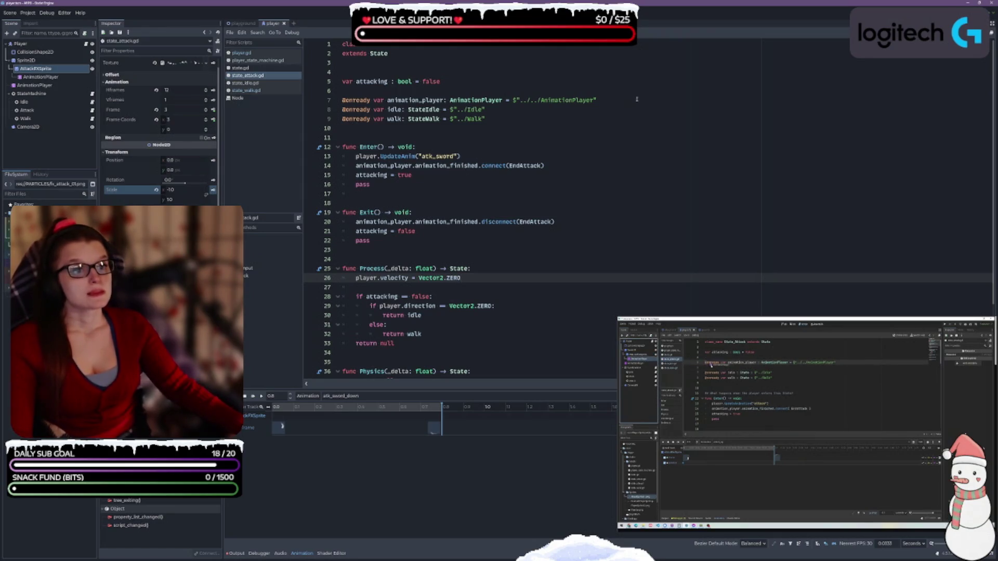
- Add a blank line after line 7 and select AttackFXSprite's AnimationPlayer node
{"action": "left_click", "coordinate": [611, 96]}
{"action": "left_click", "coordinate": [611, 96]}
{"action": "key", "text": "Return"}
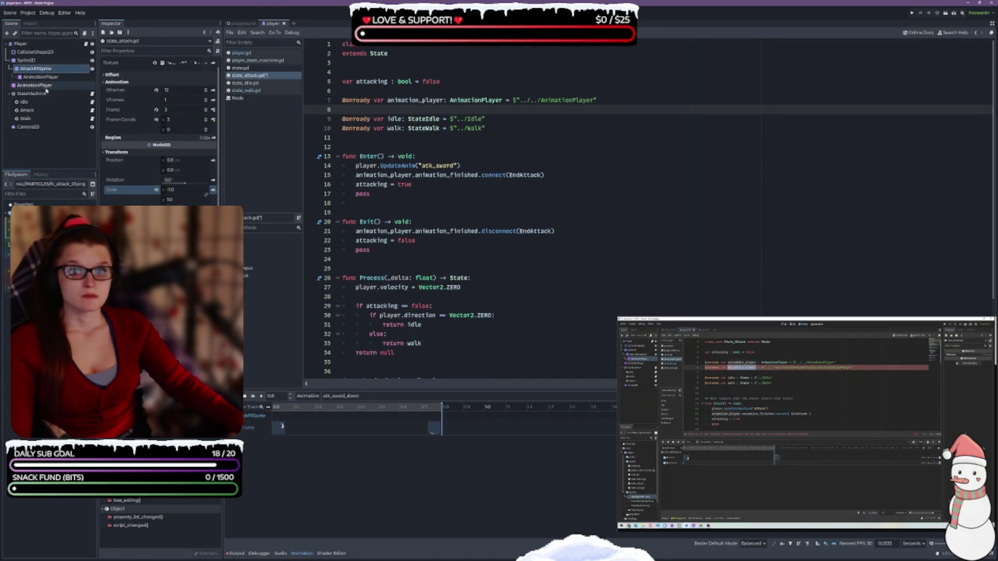
{"action": "left_click", "coordinate": [47, 86]}
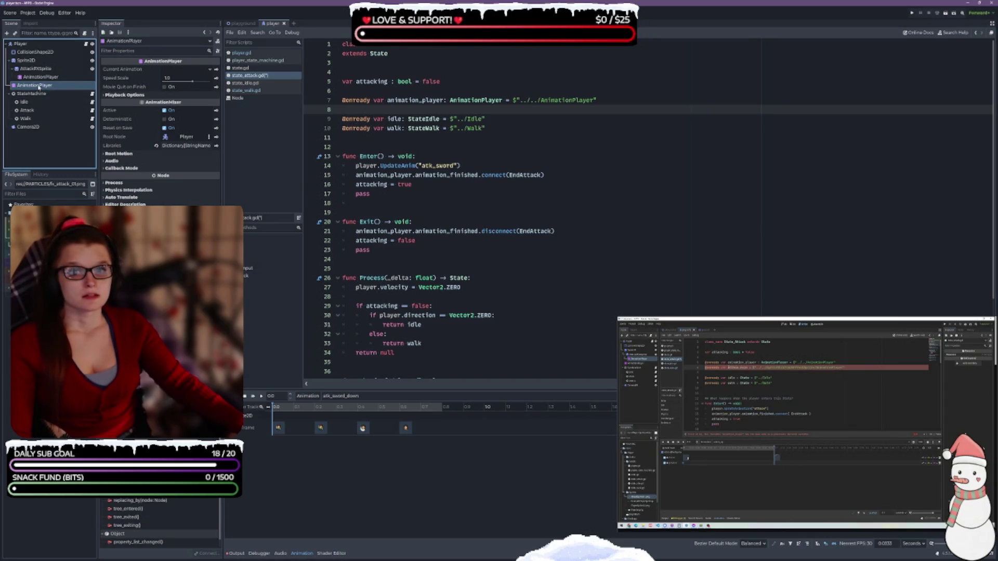
{"action": "left_click", "coordinate": [70, 77]}
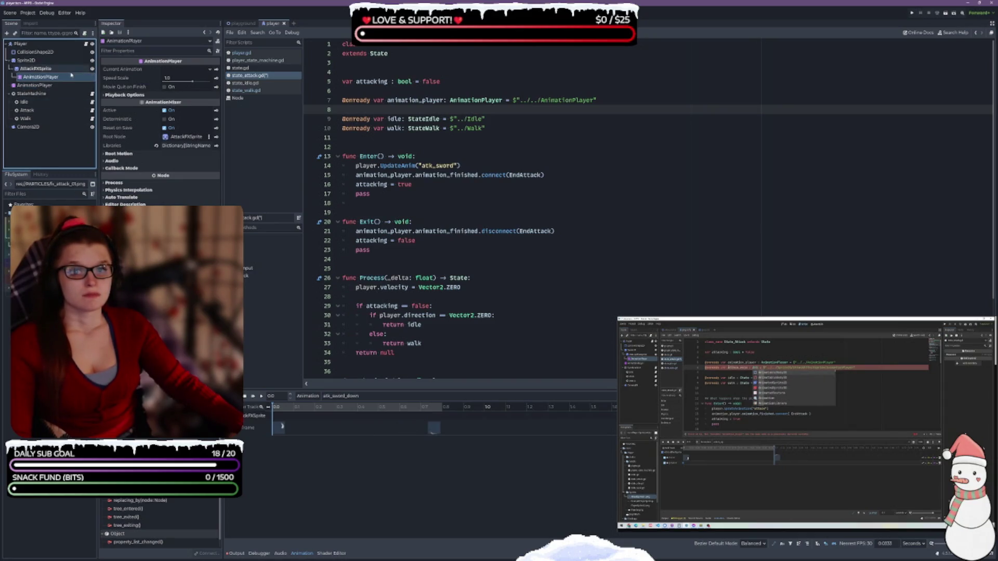
{"action": "key", "text": "ctrl+s"}
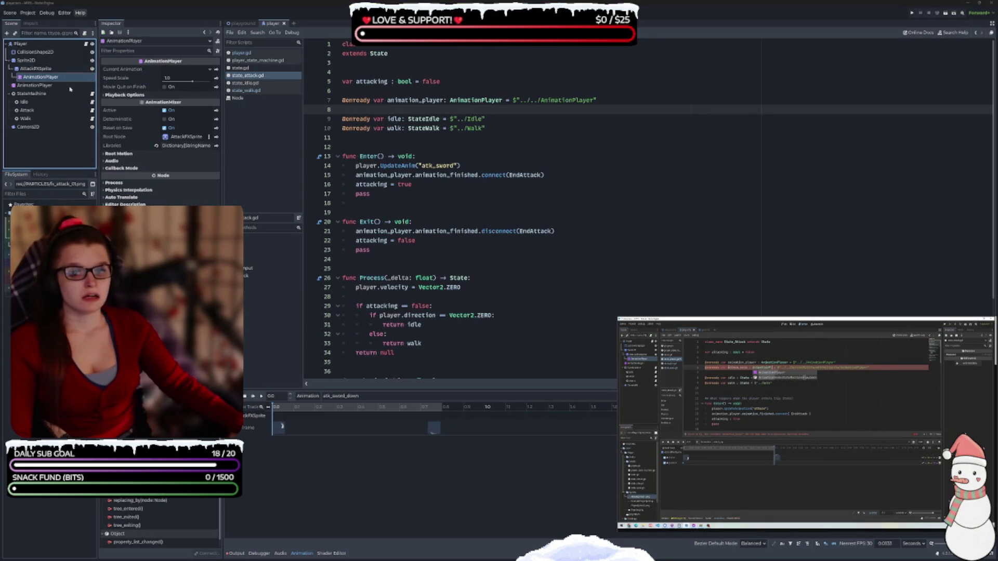
{"action": "left_click", "coordinate": [51, 78], "text": "ctrl"}
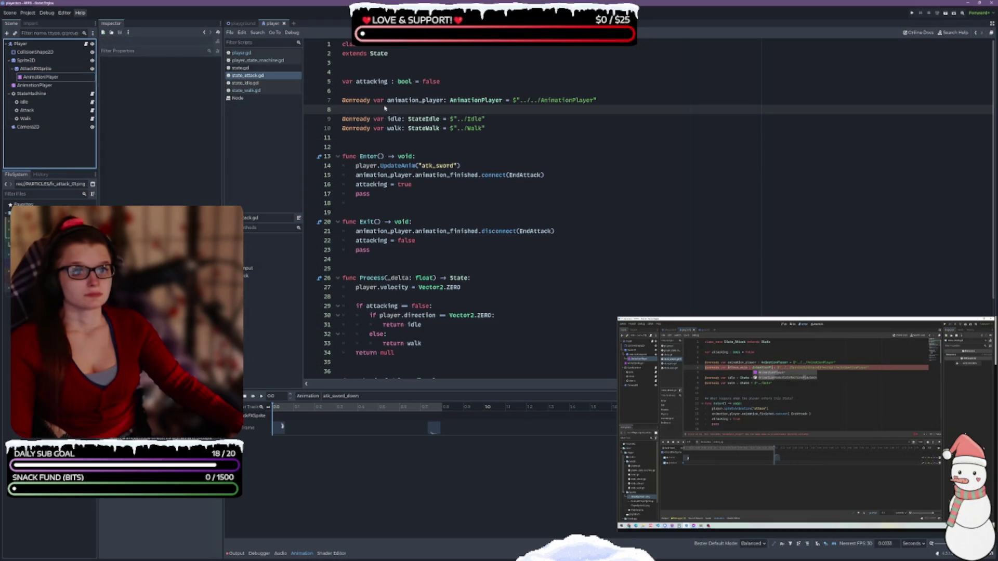
{"action": "left_click_drag", "start_coordinate": [40, 77], "coordinate": [351, 110]}
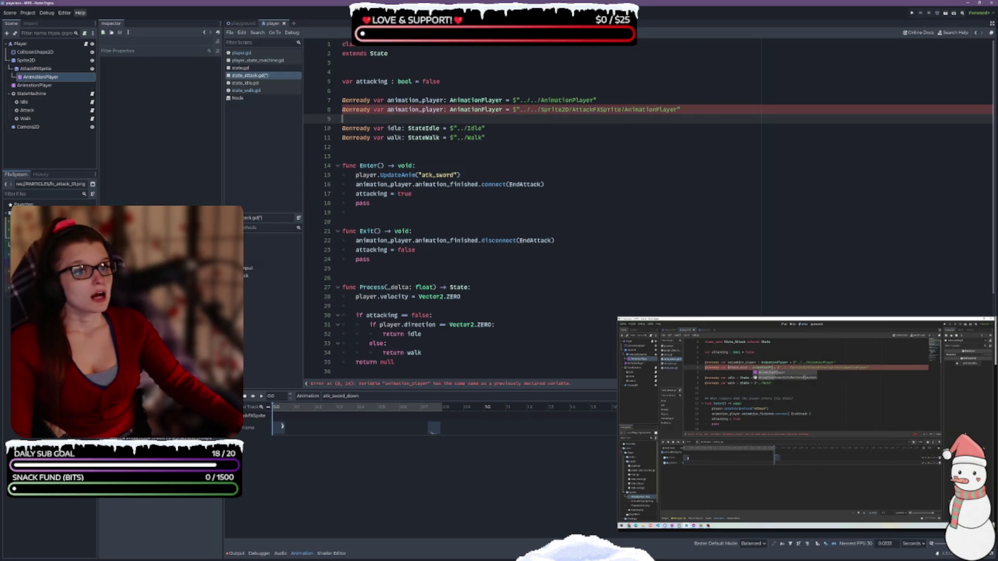
{"action": "left_click", "coordinate": [388, 110]}
{"action": "type", "text": "atk"}
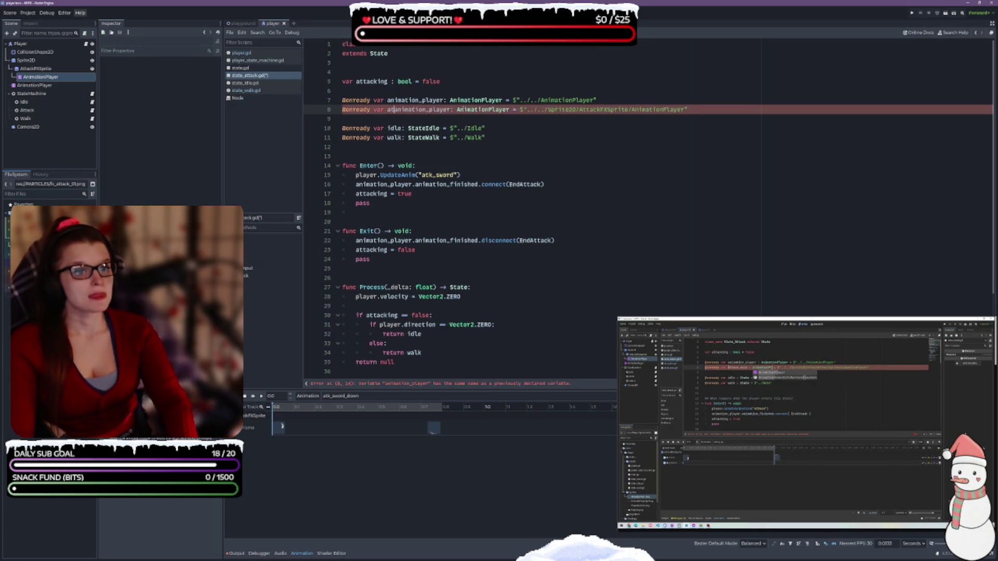
{"action": "key", "text": "BackSpace"}
{"action": "key", "text": "BackSpace"}
{"action": "type", "text": "ttack_"}
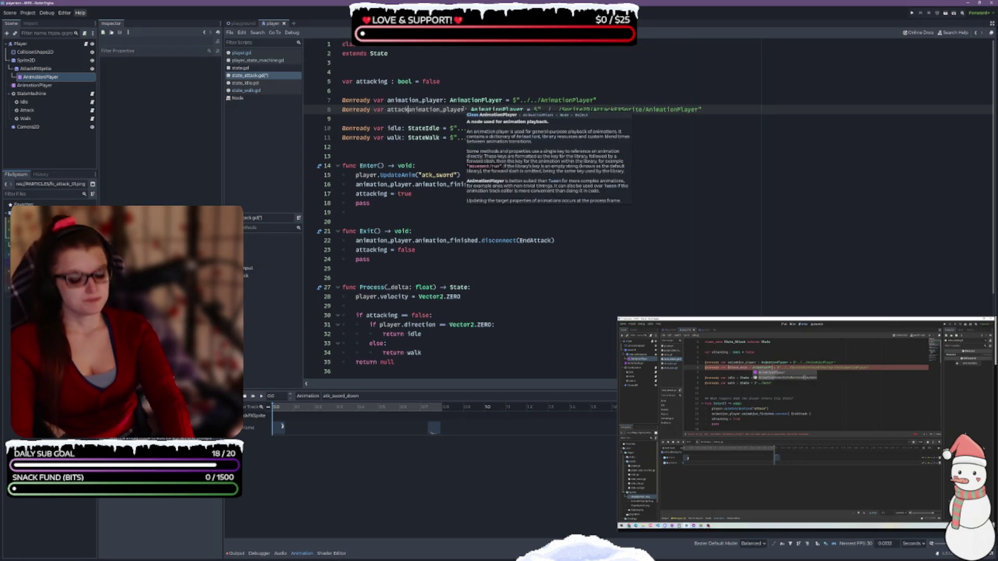
{"action": "key", "text": "Right"}
{"action": "key", "text": "BackSpace"}
{"action": "key", "text": "BackSpace"}
{"action": "key", "text": "BackSpace"}
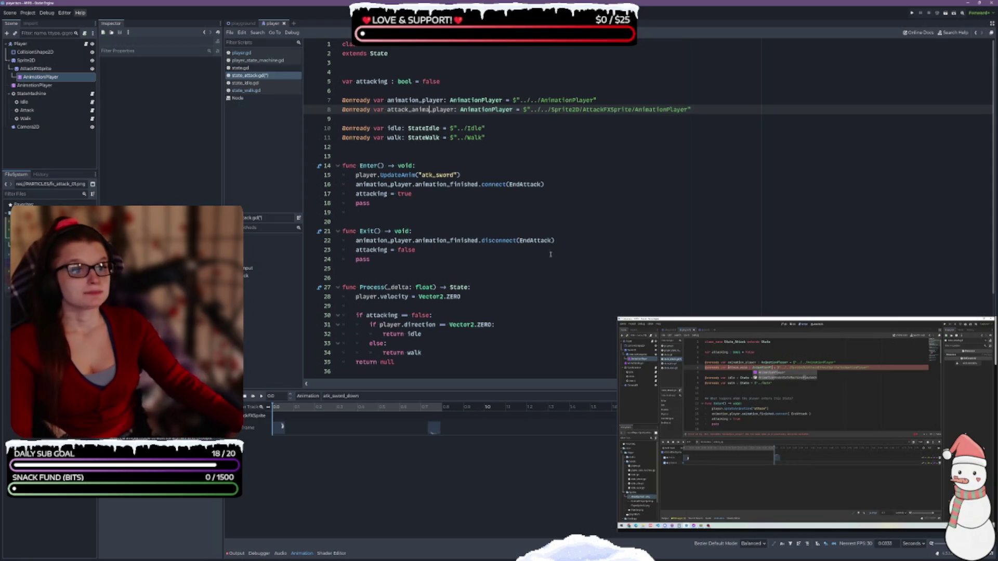
{"action": "left_click", "coordinate": [530, 143]}
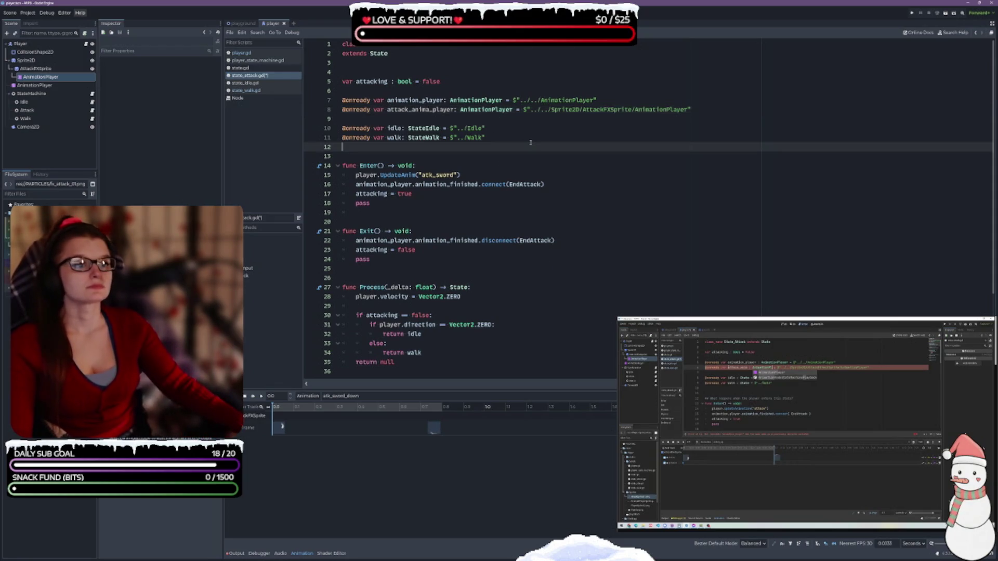
{"action": "left_click", "coordinate": [456, 121]}
{"action": "key", "text": "BackSpace"}
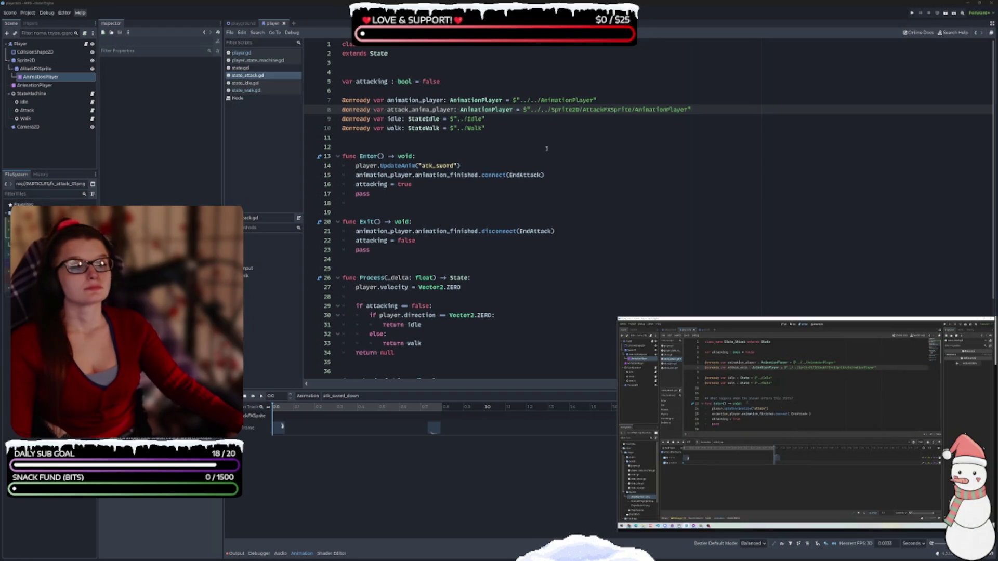
{"action": "left_click", "coordinate": [365, 143]}
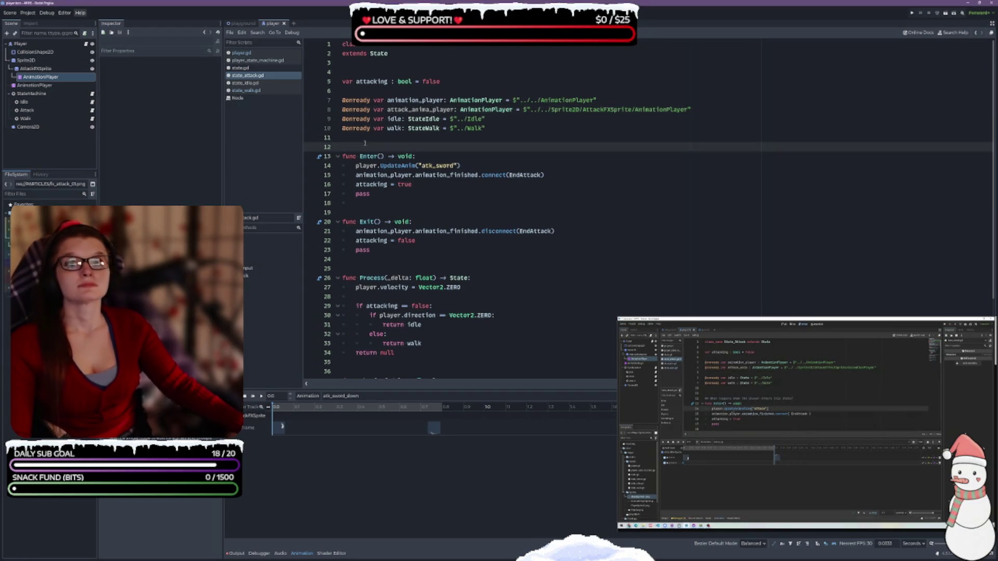
{"action": "left_click", "coordinate": [468, 165]}
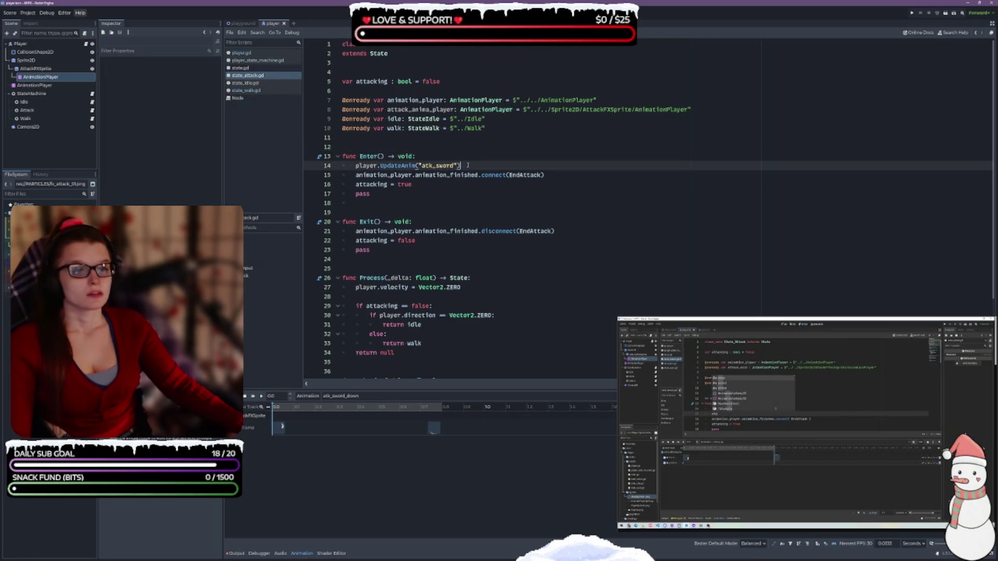
- In Enter, add attack_anima_player.play("atk_sword_" + player.…) using autocomplete
{"action": "key", "text": "Return"}
{"action": "type", "text": "attack"}
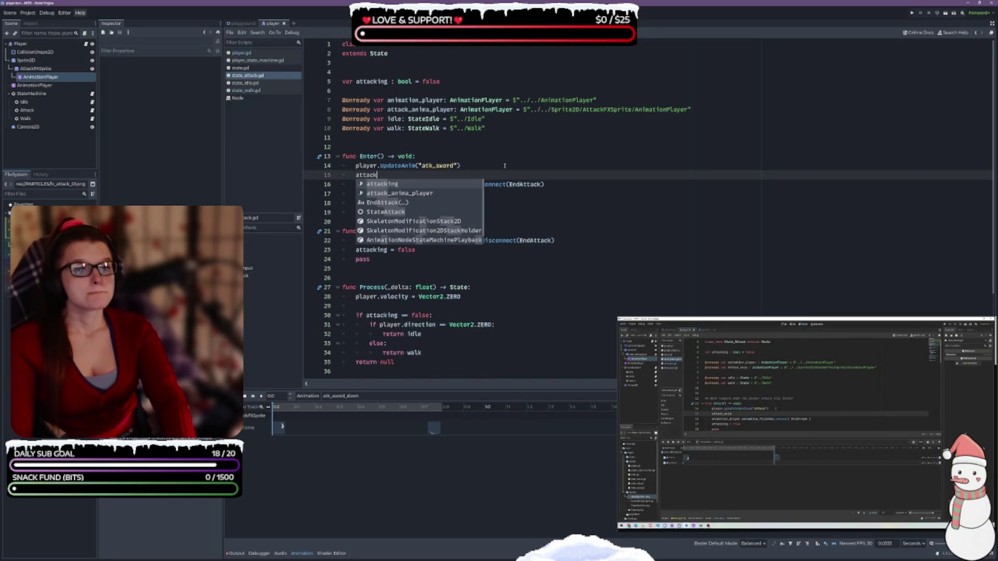
{"action": "key", "text": "Down"}
{"action": "key", "text": "Return"}
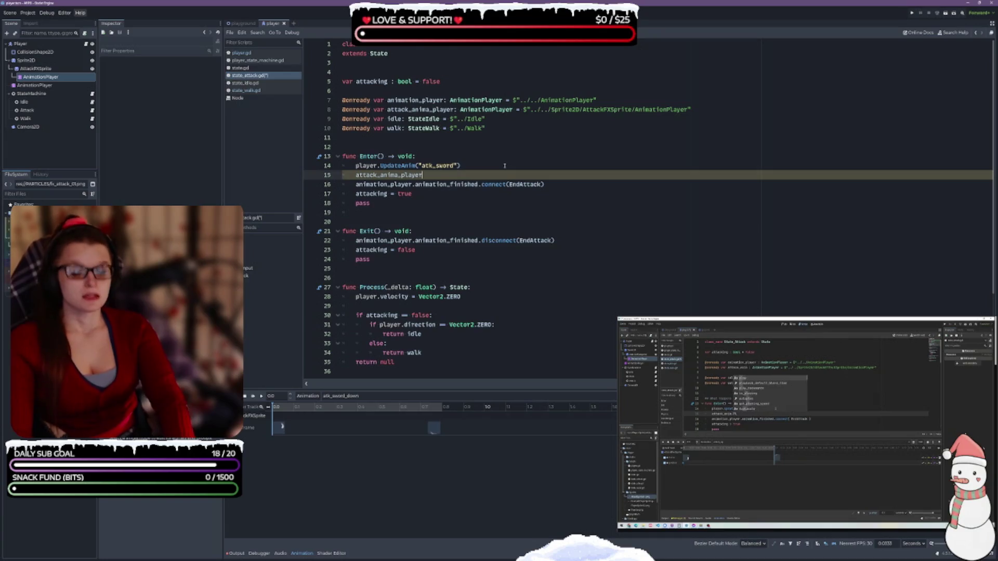
{"action": "type", "text": ".Play"}
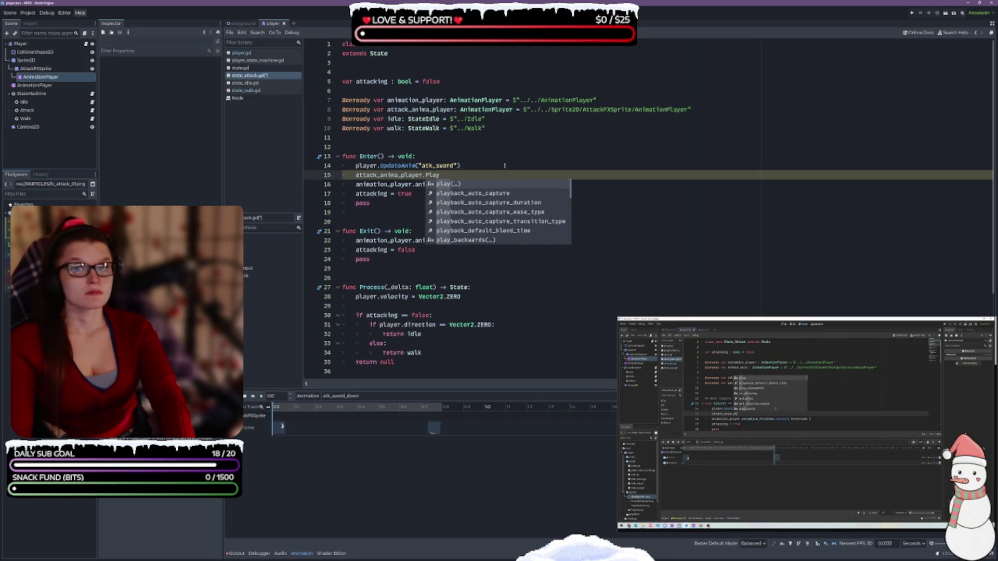
{"action": "key", "text": "BackSpace"}
{"action": "key", "text": "BackSpace"}
{"action": "key", "text": "BackSpace"}
{"action": "type", "text": "play"}
{"action": "key", "text": "Return"}
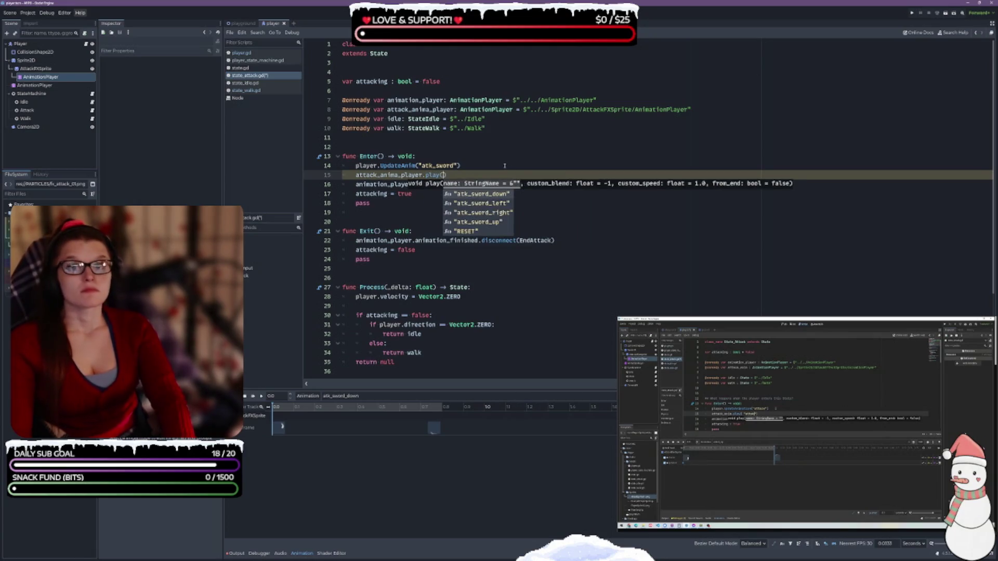
{"action": "type", "text": "\"atta"}
{"action": "key", "text": "BackSpace"}
{"action": "type", "text": "at"}
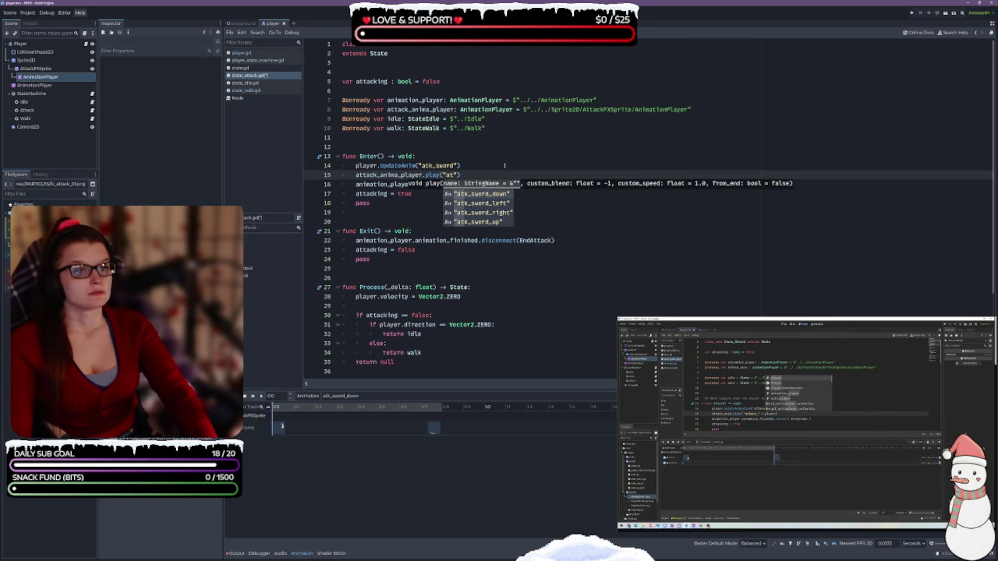
{"action": "type", "text": "k_sword"}
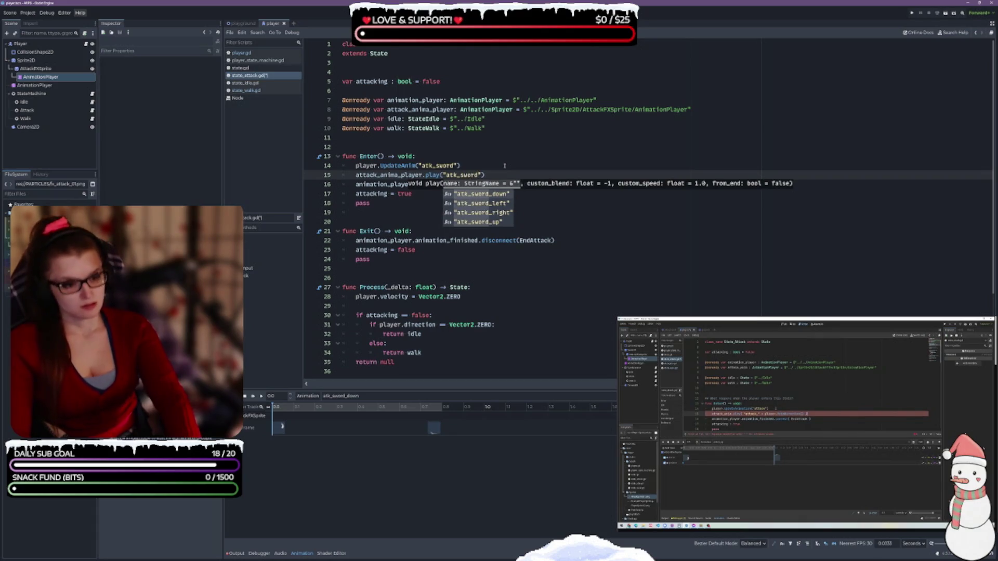
{"action": "type", "text": "_\" + "}
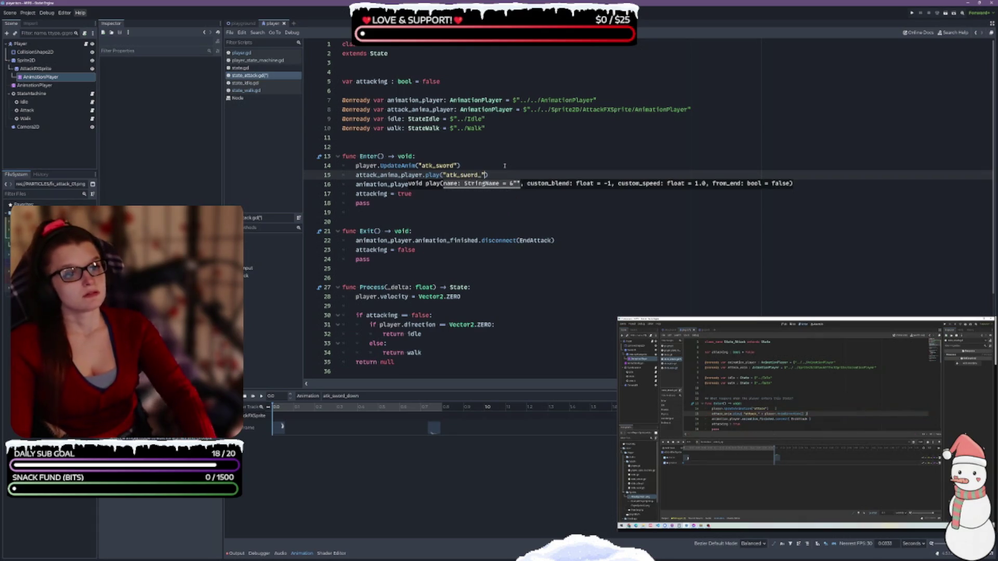
{"action": "type", "text": "playe"}
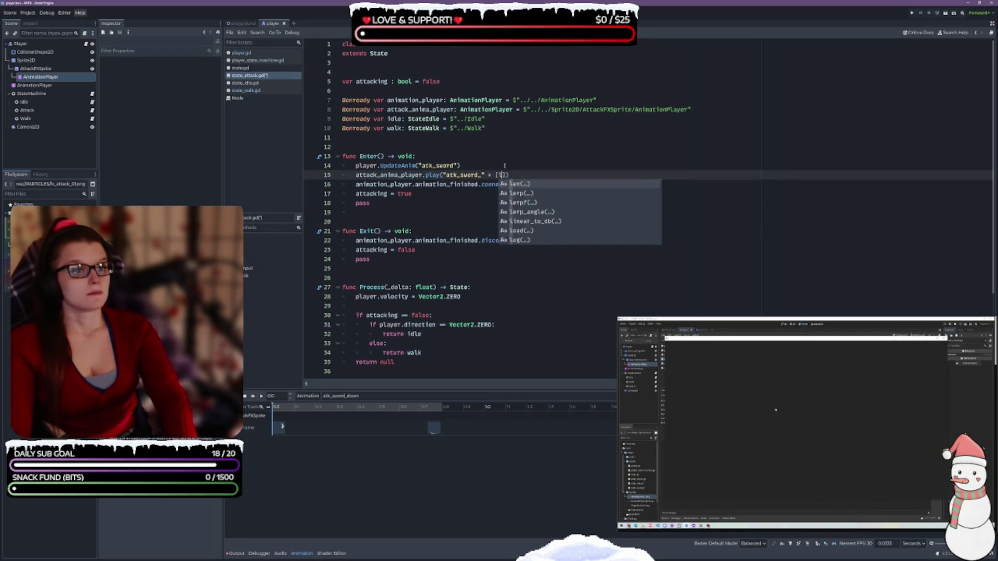
{"action": "type", "text": "r."}
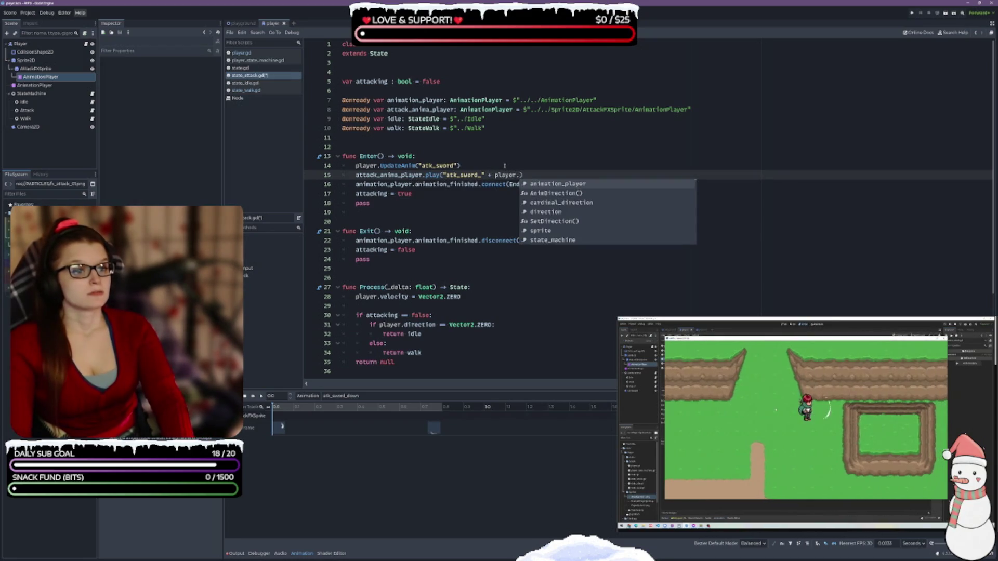
{"action": "key", "text": "Down"}
{"action": "key", "text": "Down"}
{"action": "key", "text": "Down"}
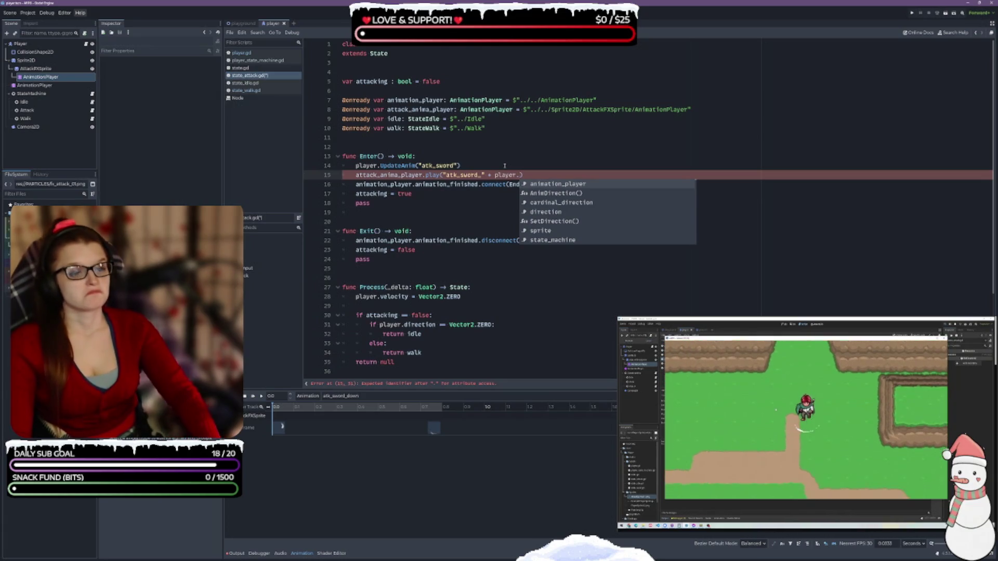
{"action": "key", "text": "Return"}
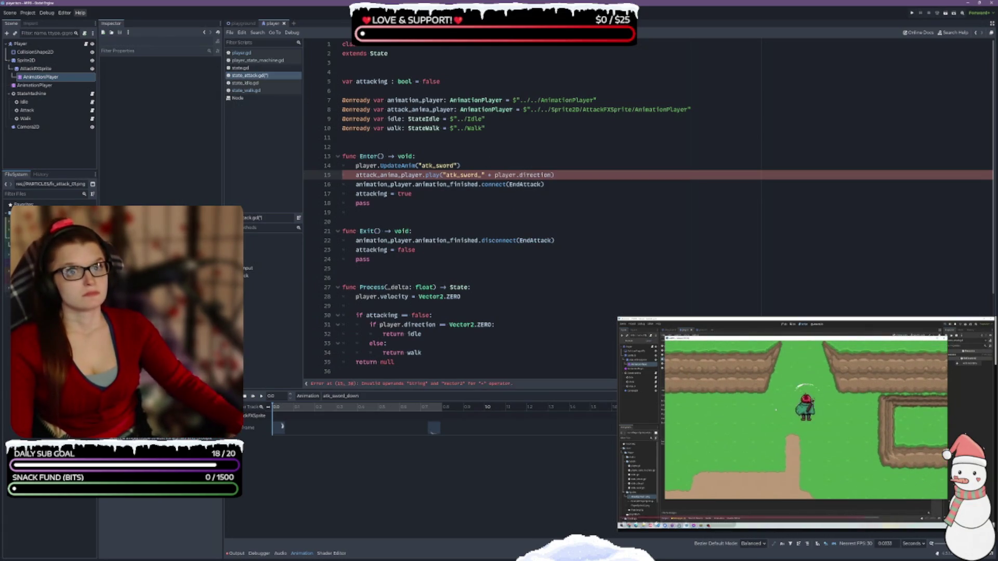
{"action": "key", "text": "ctrl+s"}
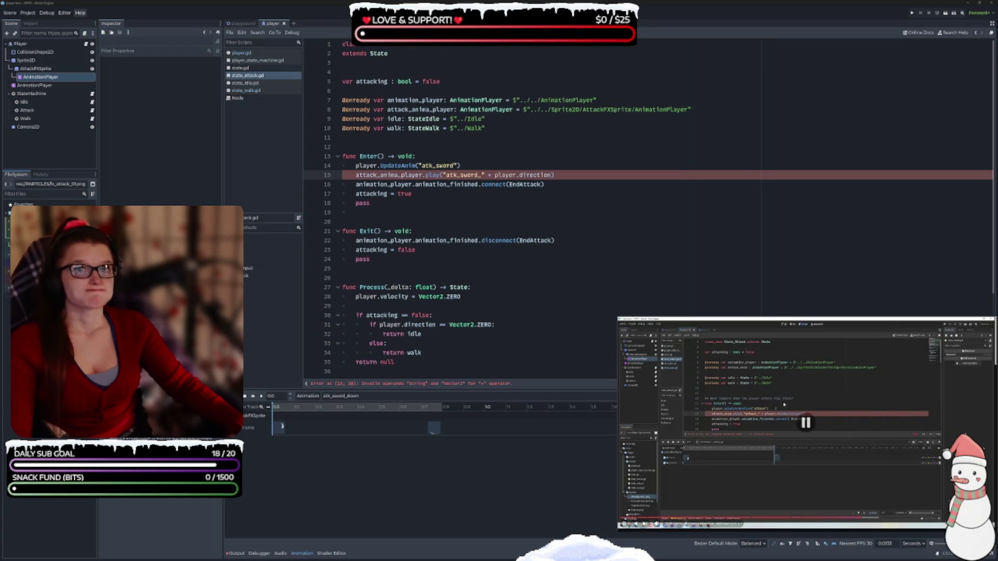
- Complete the argument as player.AnimDirection() and save the script
{"action": "key", "text": "BackSpace"}
{"action": "key", "text": "BackSpace"}
{"action": "key", "text": "BackSpace"}
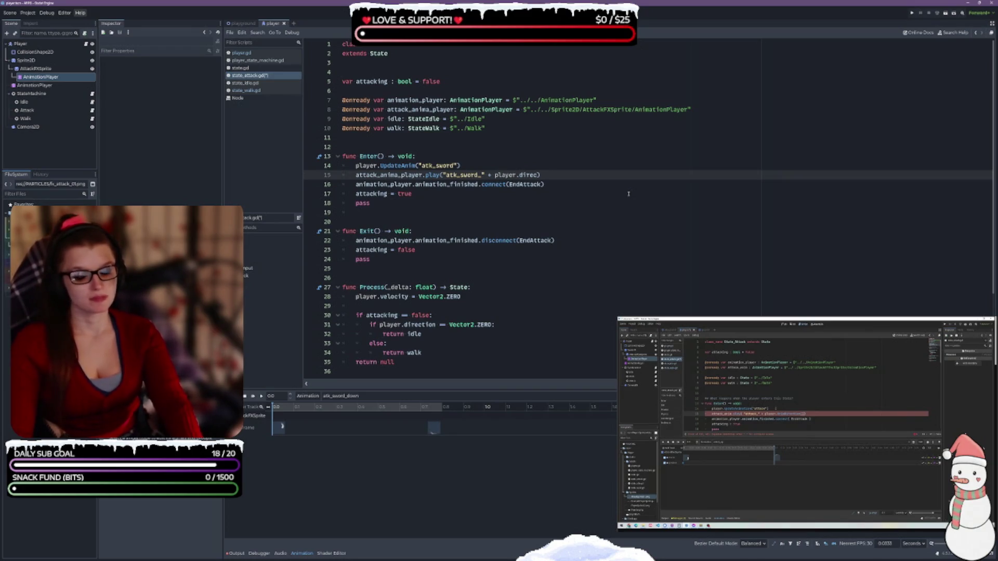
{"action": "key", "text": "BackSpace"}
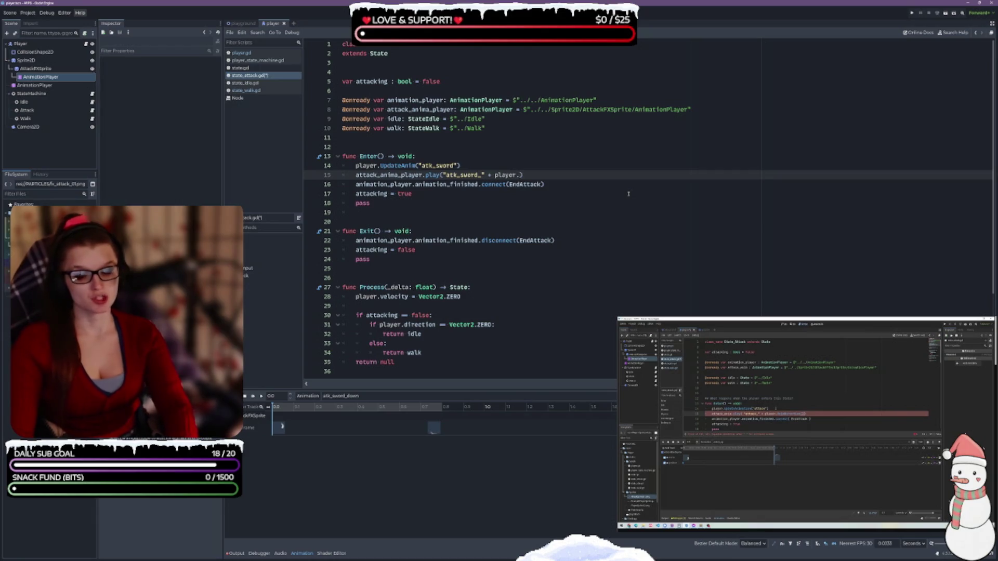
{"action": "type", "text": "Anim"}
{"action": "key", "text": "Return"}
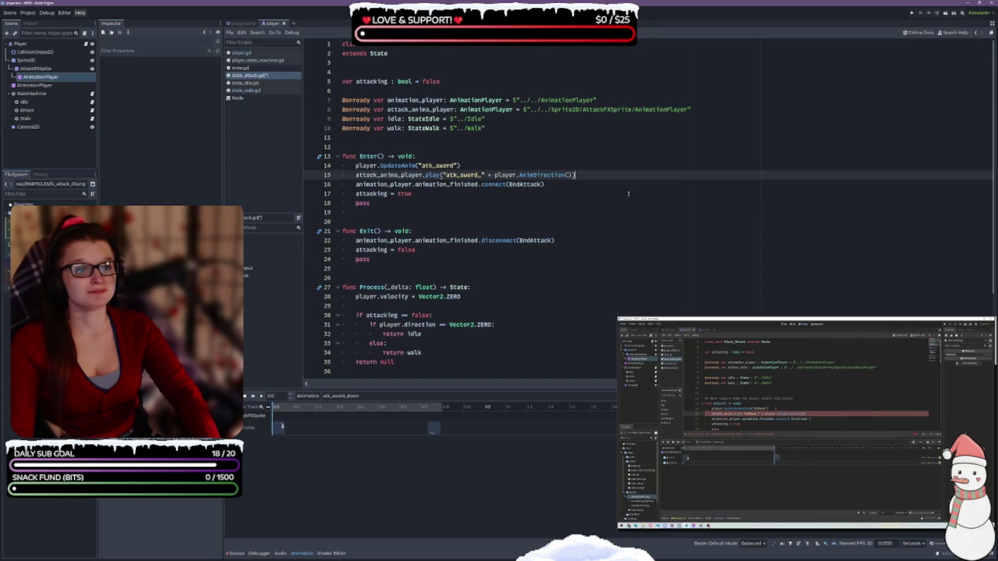
{"action": "key", "text": "ctrl+s"}
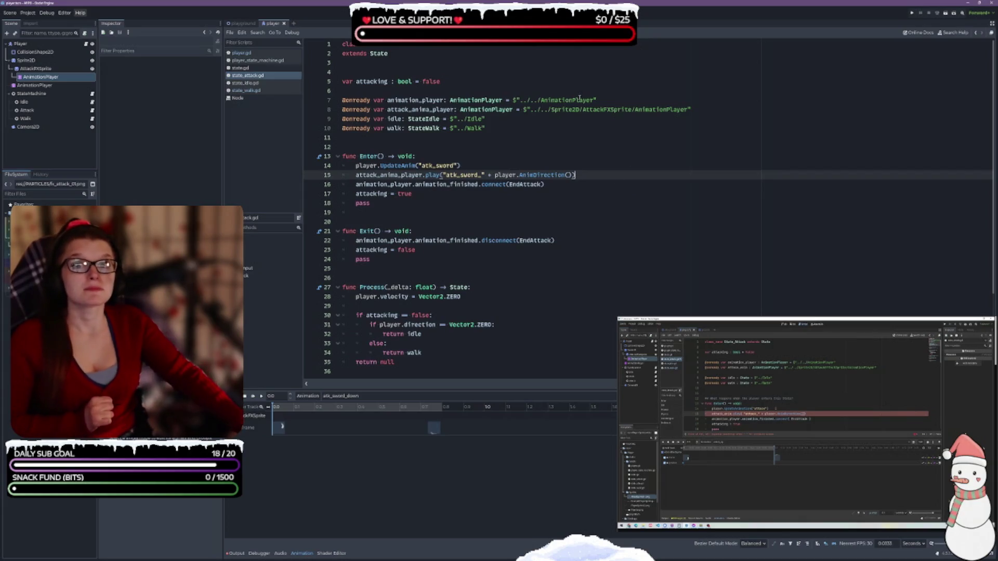
- Pause the reference tutorial video and move to the end of line 16
{"action": "left_click", "coordinate": [802, 451]}
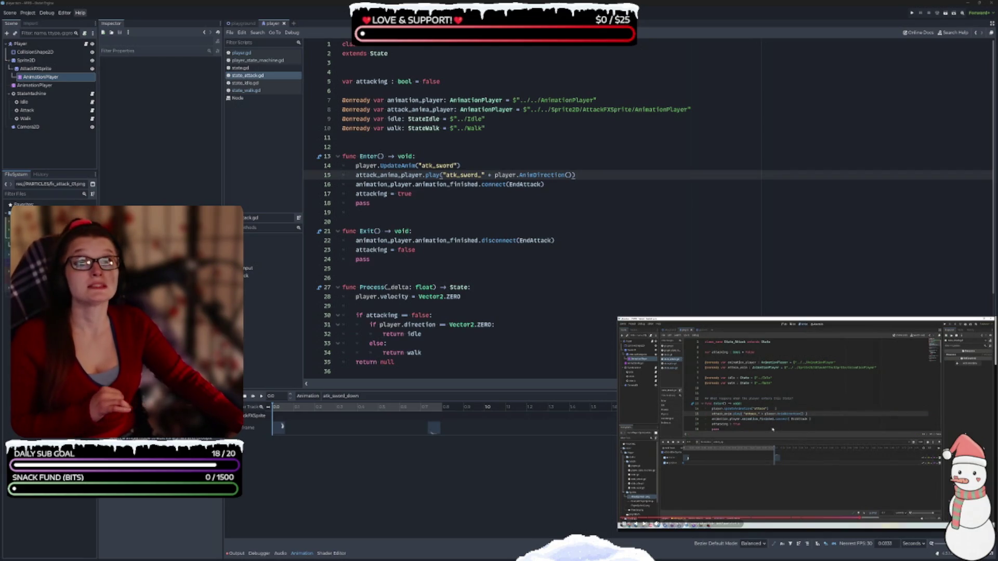
{"action": "left_click", "coordinate": [827, 428]}
{"action": "left_click", "coordinate": [827, 429]}
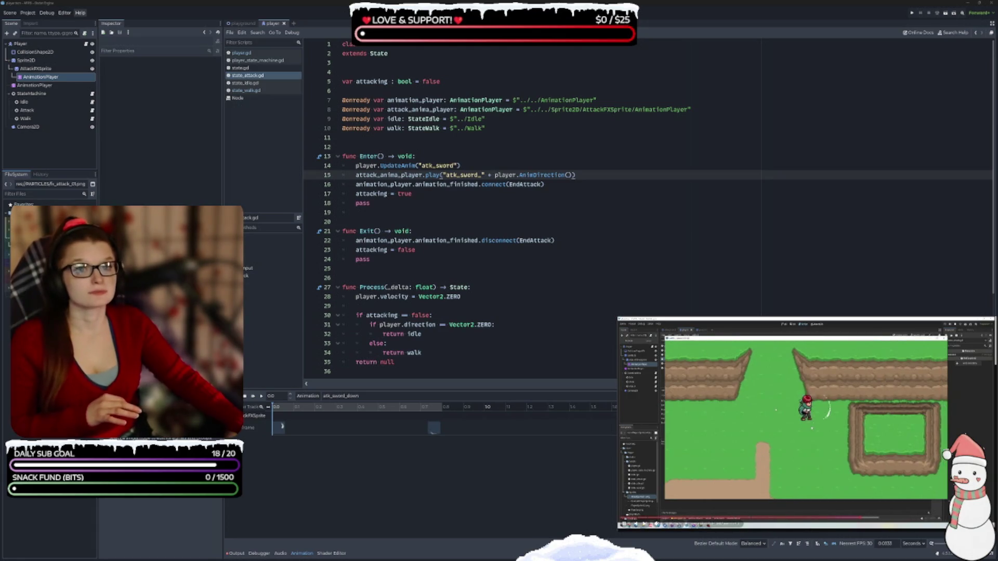
{"action": "key", "text": "space"}
{"action": "key", "text": "Down"}
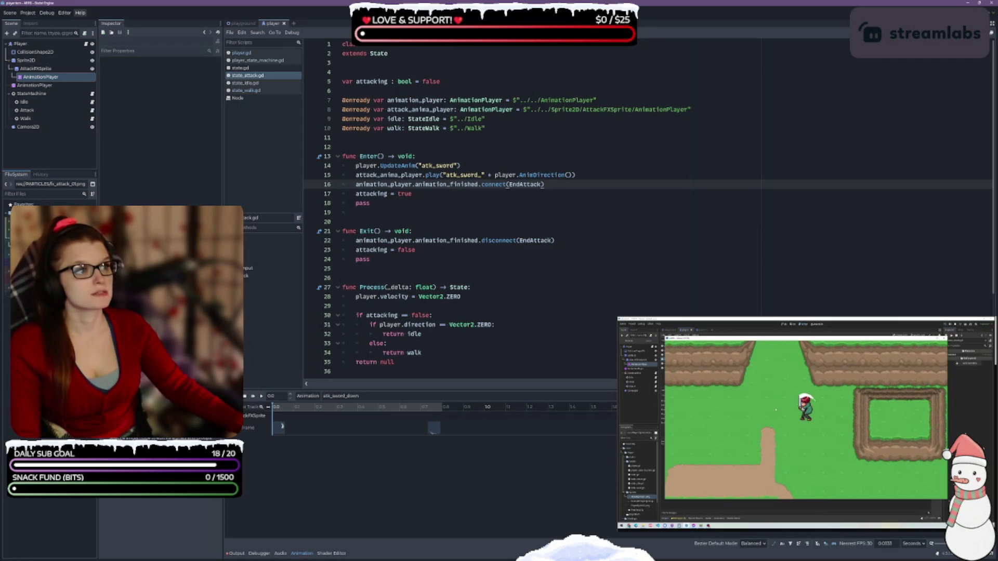
- Run the playground scene with F5, walk and attack in several directions, then stop with F8
{"action": "left_click", "coordinate": [244, 24]}
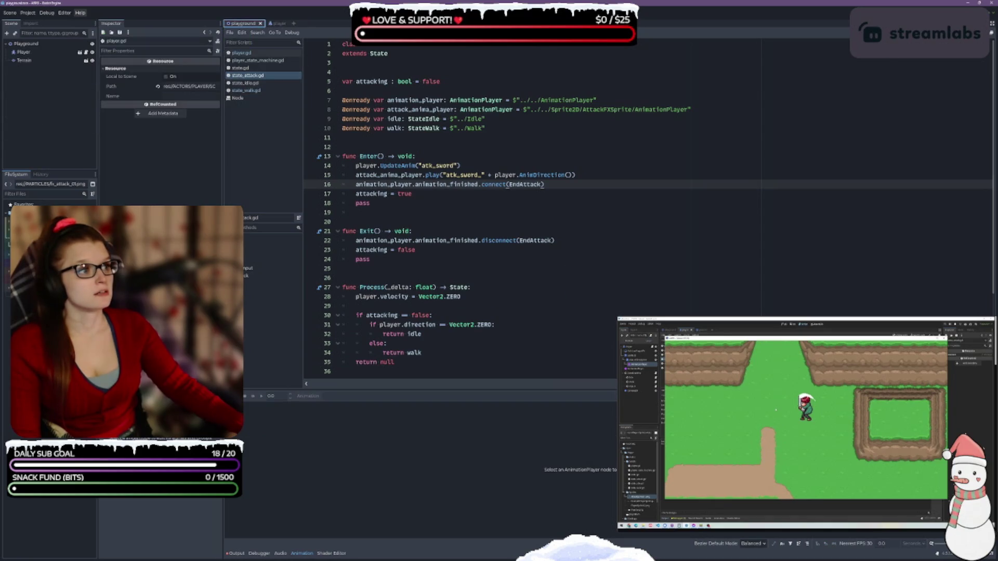
{"action": "key", "text": "F5"}
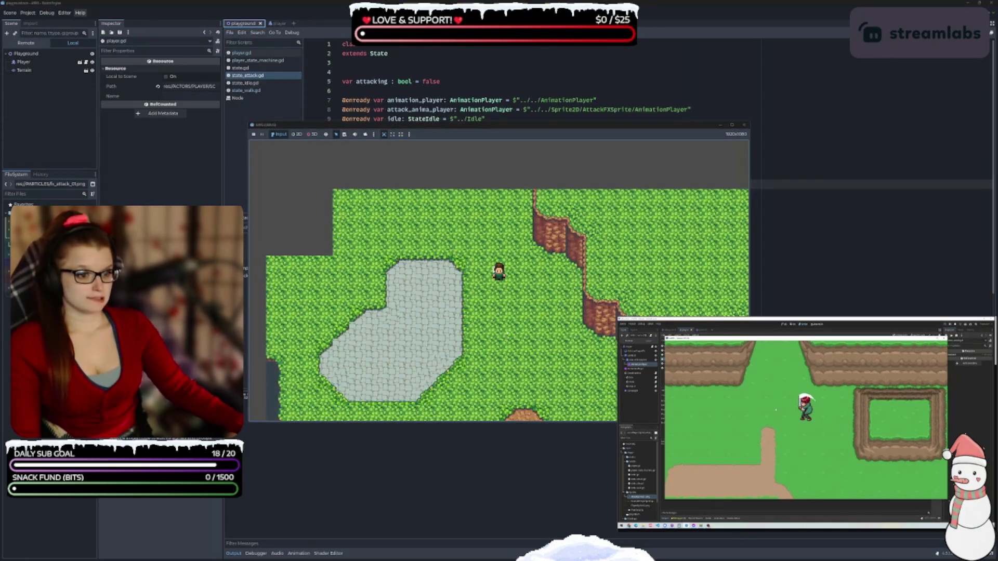
{"action": "key", "text": "Right"}
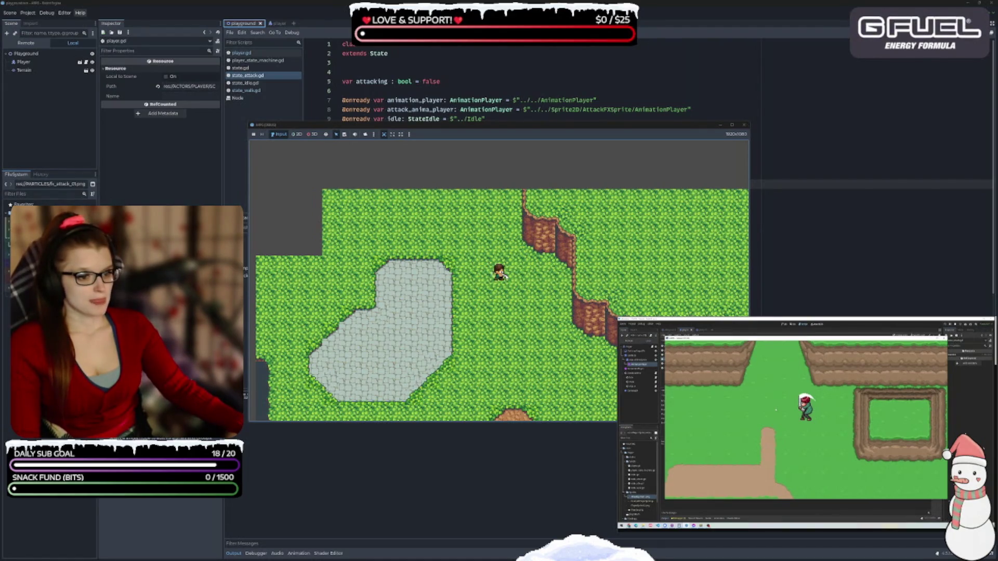
{"action": "key", "text": "Up"}
{"action": "key", "text": "Left"}
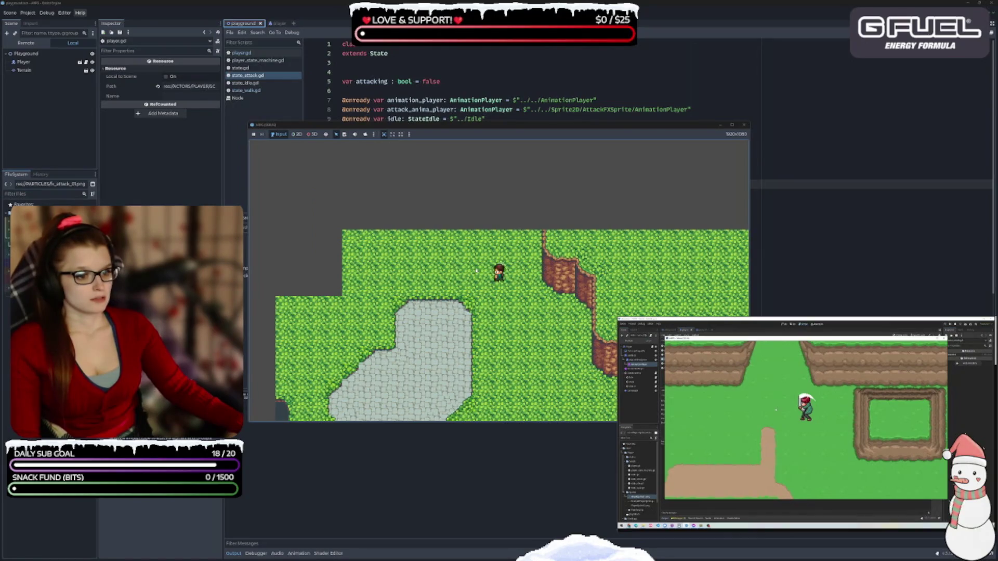
{"action": "key", "text": "Left"}
{"action": "key", "text": "Down"}
{"action": "key", "text": "Down"}
{"action": "key", "text": "Right"}
{"action": "key", "text": "Right"}
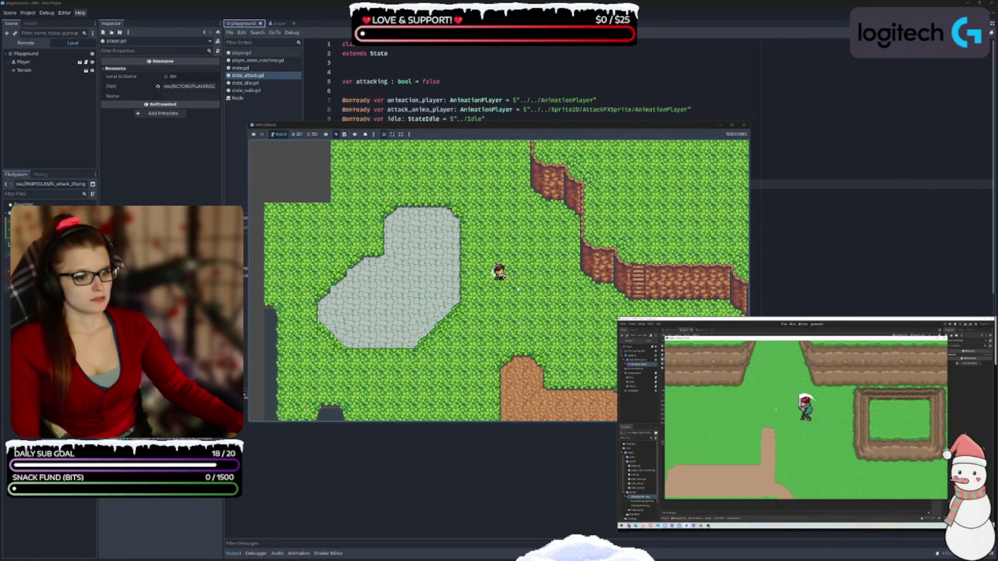
{"action": "key", "text": "Left"}
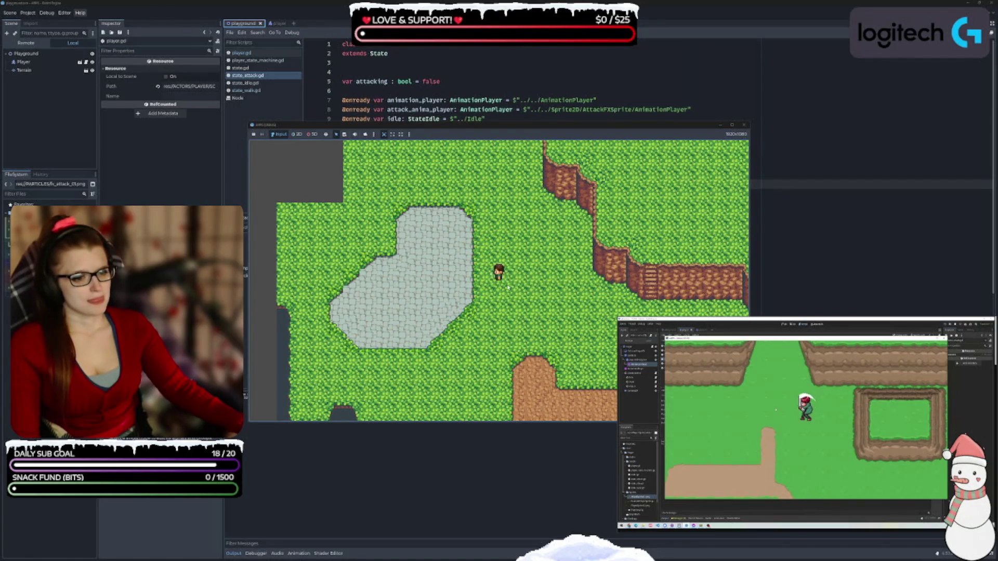
{"action": "key", "text": "Right"}
{"action": "key", "text": "Left"}
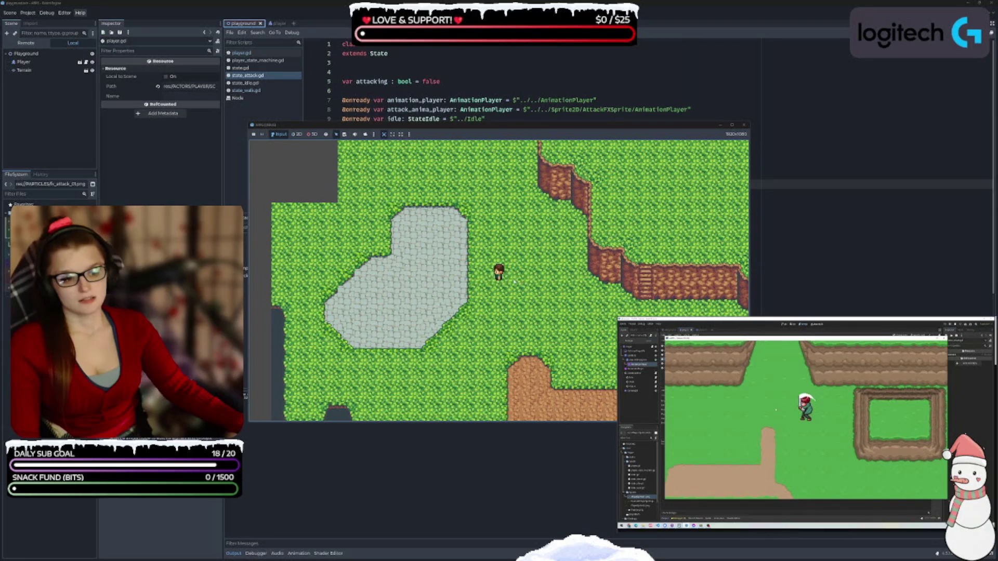
{"action": "key", "text": "Right"}
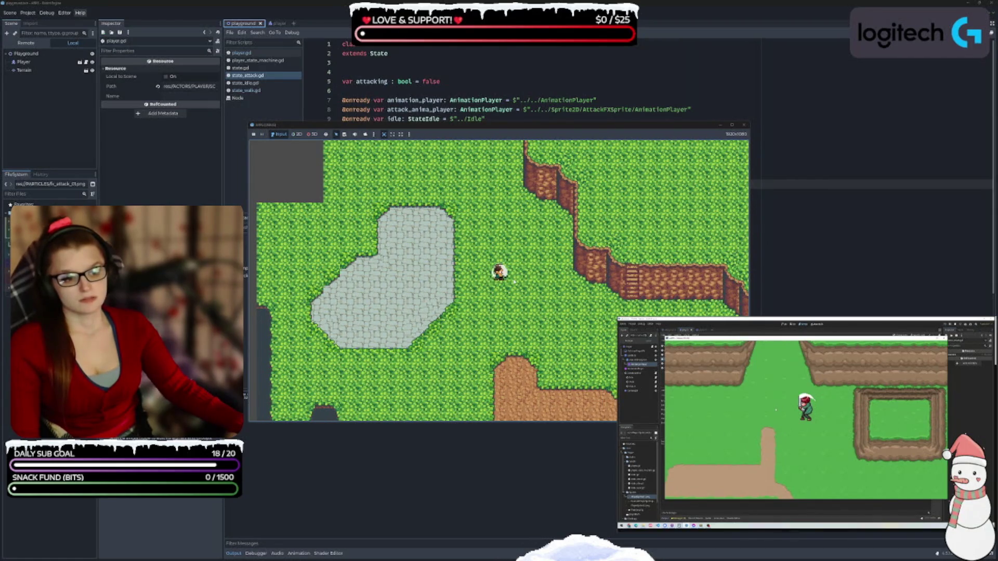
{"action": "key", "text": "F8"}
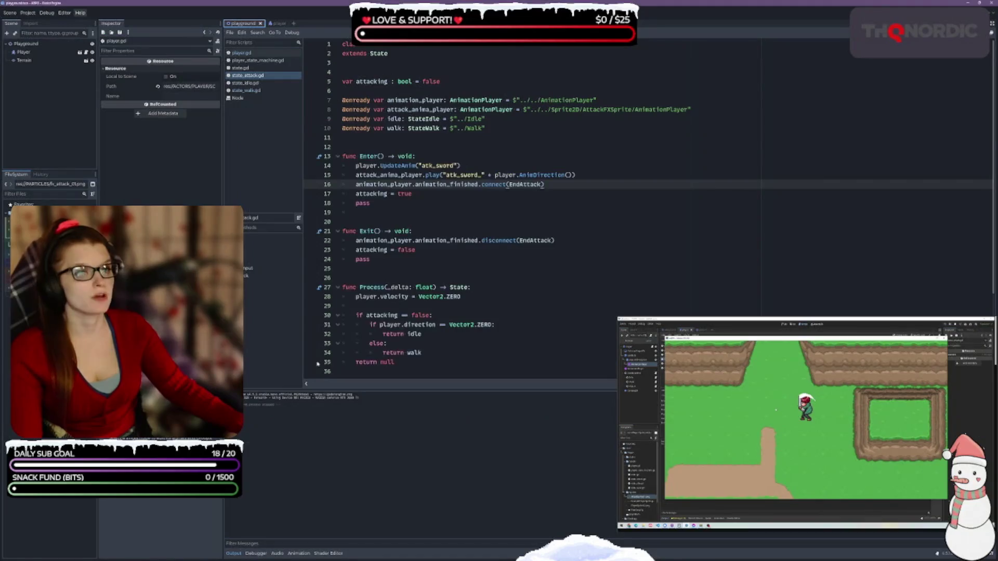
- Show the Animation panel with AttackFXSprite's player and inspect atk_sword_down's keyframes
{"action": "left_click", "coordinate": [300, 553]}
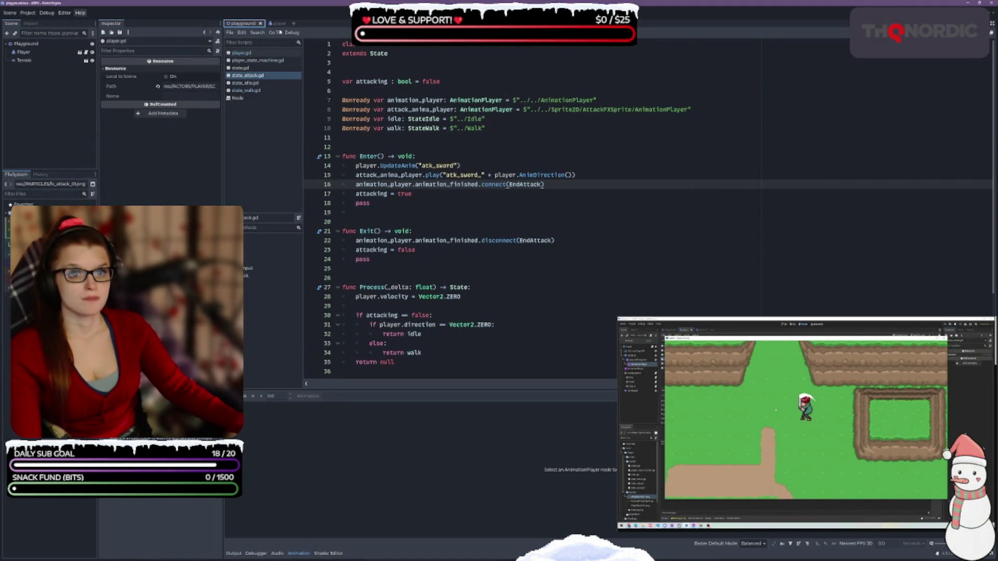
{"action": "left_click", "coordinate": [79, 52]}
{"action": "left_click", "coordinate": [41, 76]}
{"action": "left_click", "coordinate": [59, 68]}
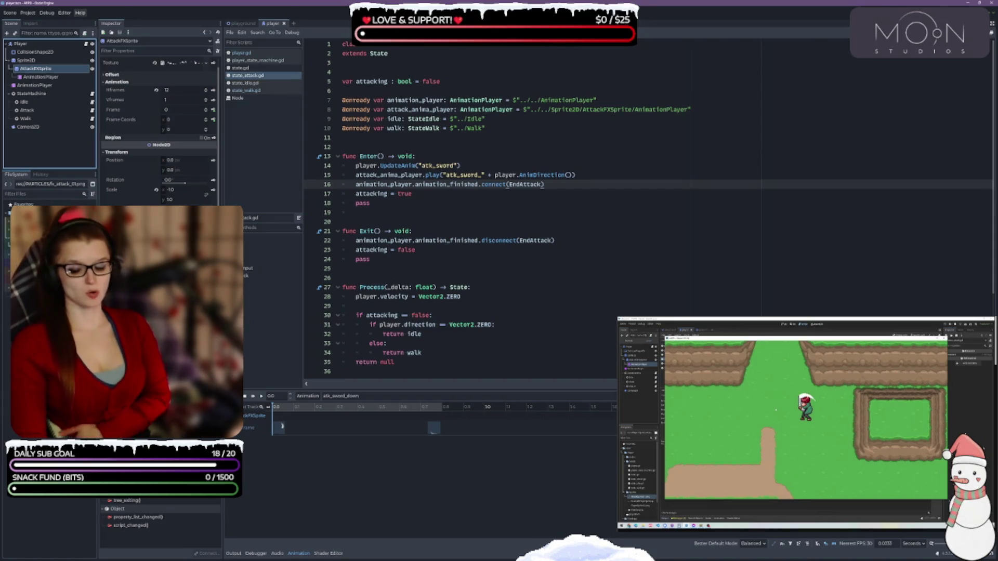
{"action": "left_click", "coordinate": [280, 528]}
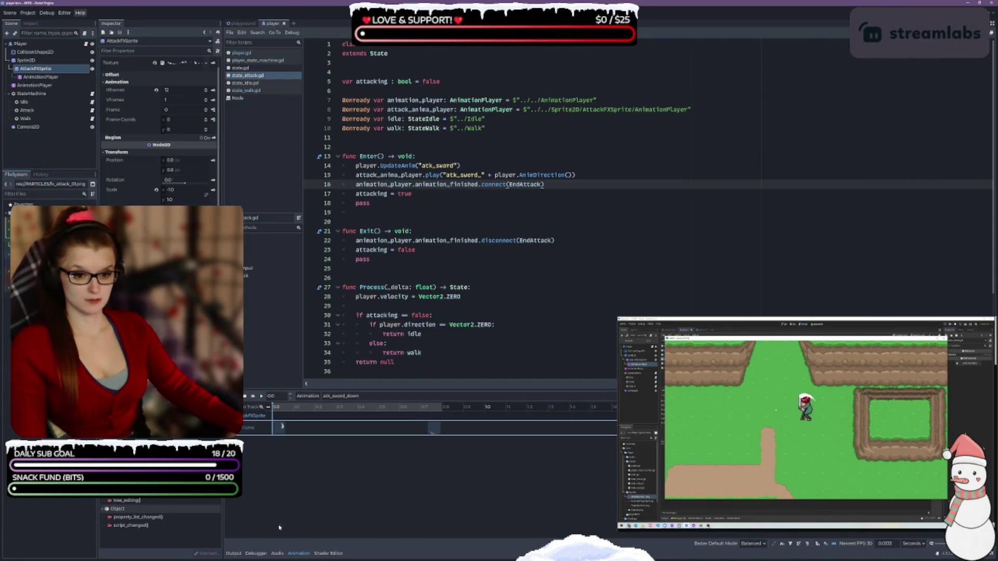
{"action": "left_click", "coordinate": [281, 428]}
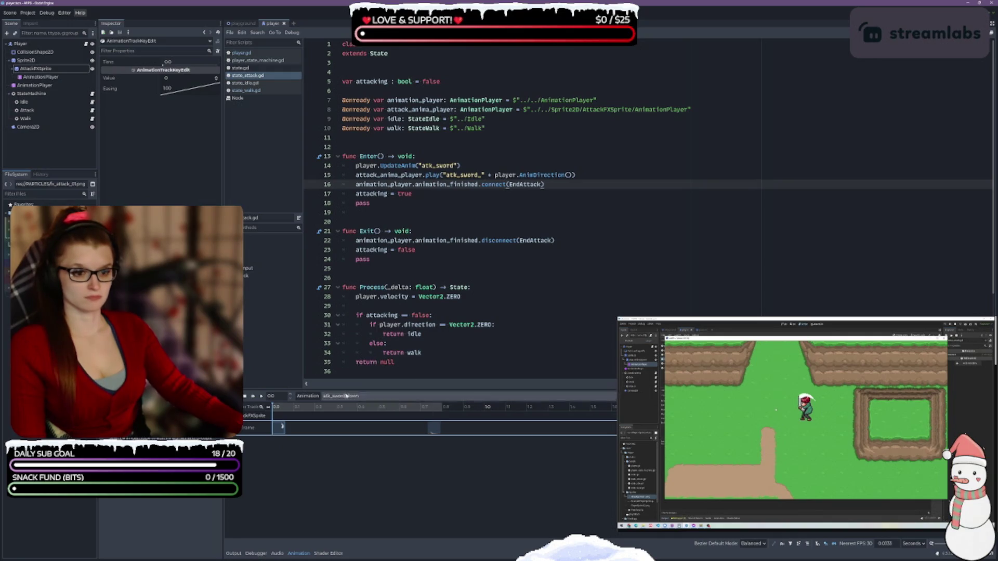
{"action": "left_click", "coordinate": [43, 71]}
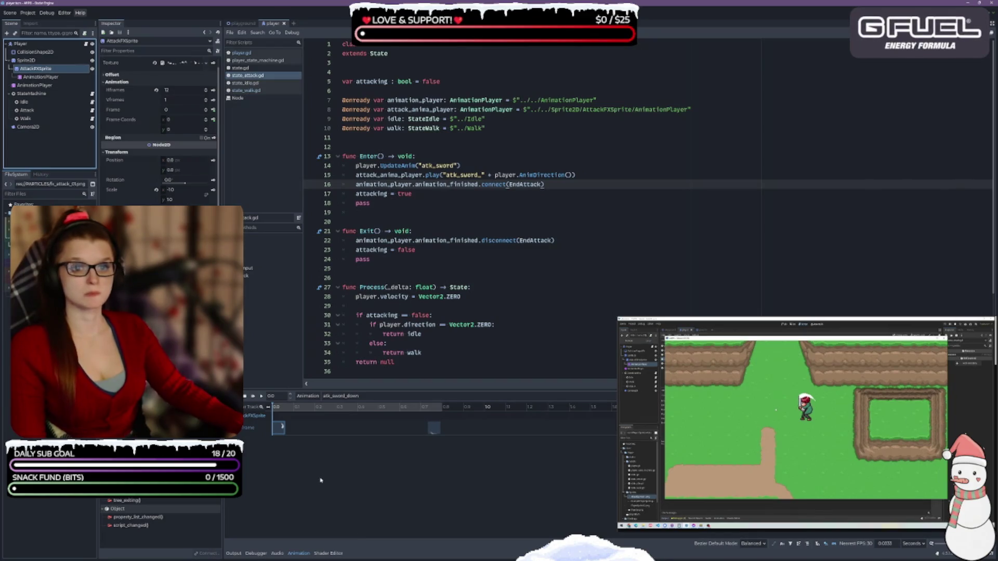
{"action": "left_click", "coordinate": [341, 395]}
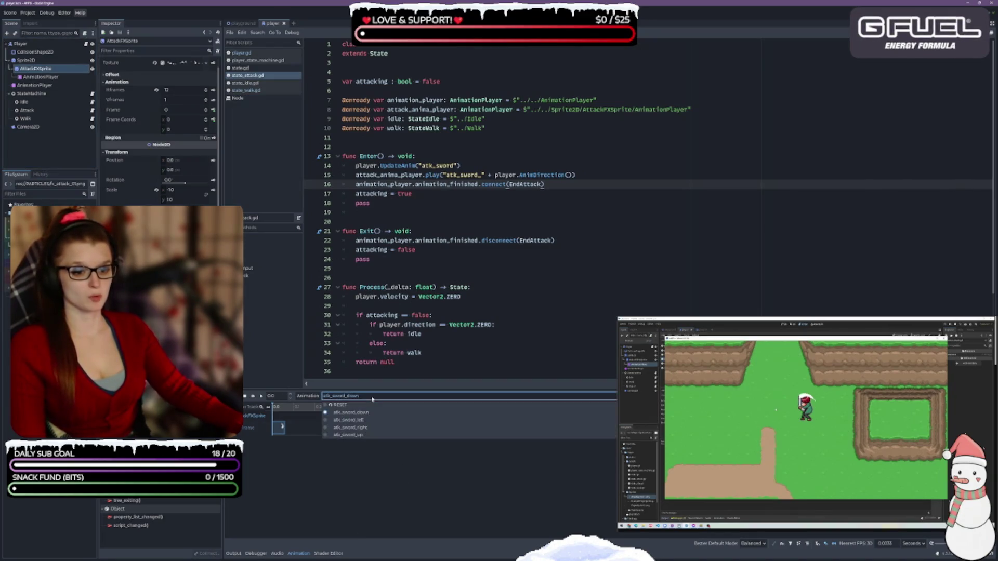
- Inspect the Scale key at the start of atk_sword_left, then switch to atk_sword_right
{"action": "left_click", "coordinate": [343, 417]}
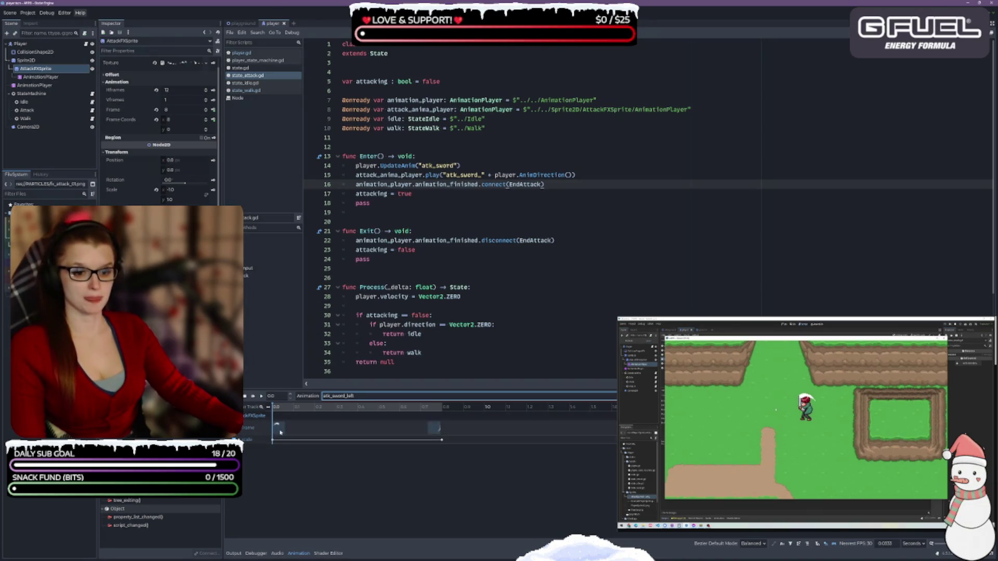
{"action": "left_click", "coordinate": [271, 437]}
{"action": "left_click", "coordinate": [271, 438]}
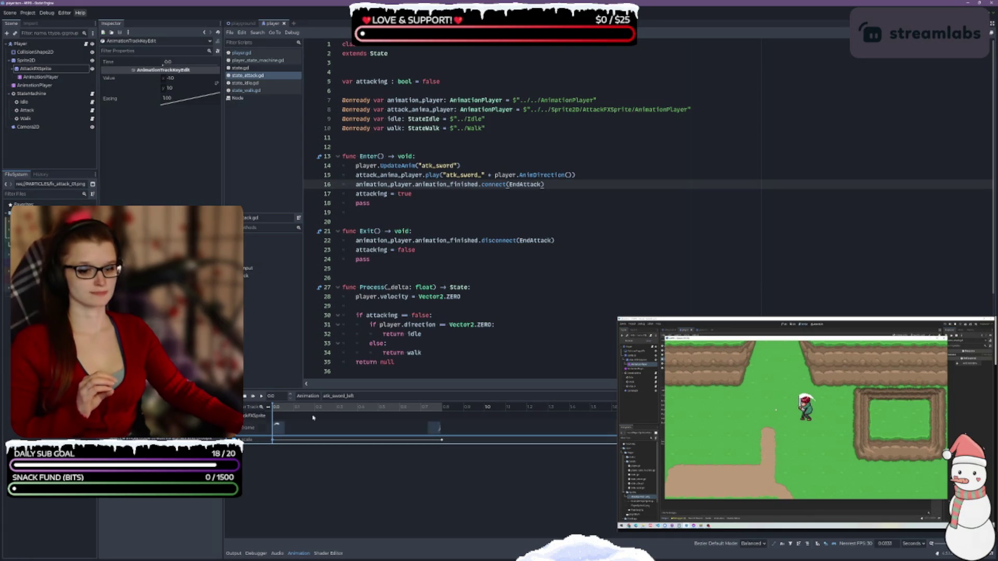
{"action": "left_click", "coordinate": [337, 397]}
{"action": "left_click", "coordinate": [381, 427]}
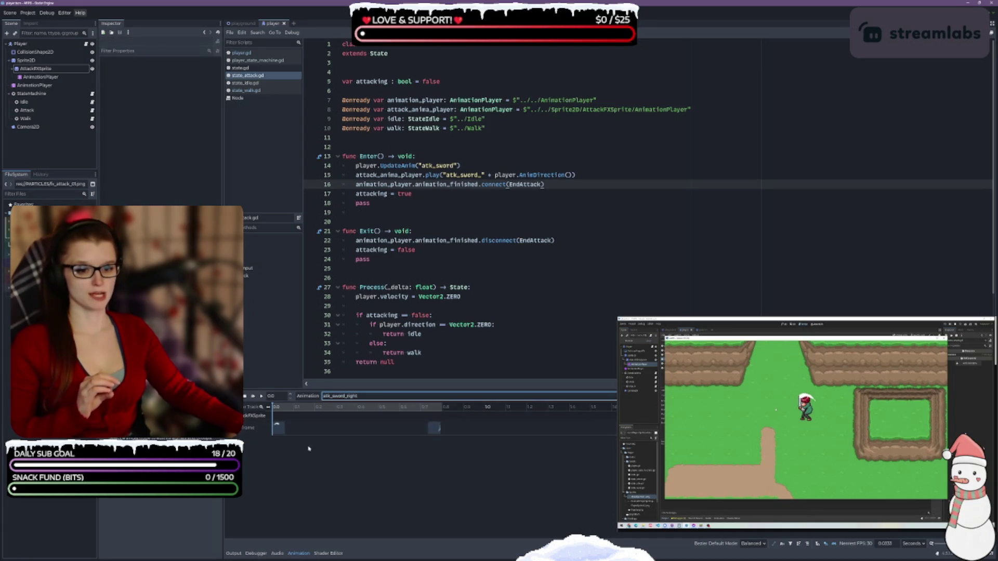
{"action": "left_click", "coordinate": [280, 429]}
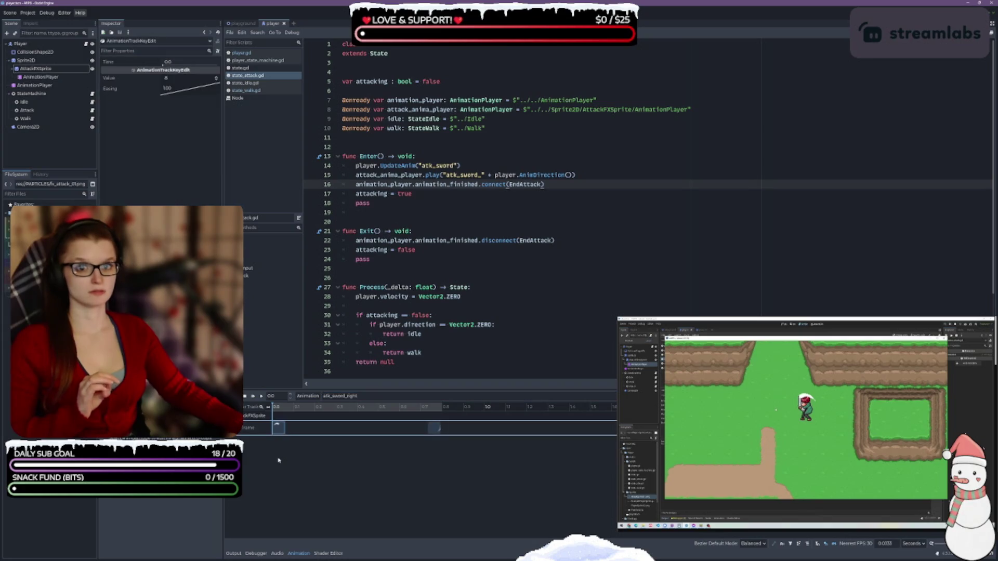
- Key AttackFXSprite's scale x of 10 on a new Scale track at start and 0.8s, and save
{"action": "left_click", "coordinate": [35, 68]}
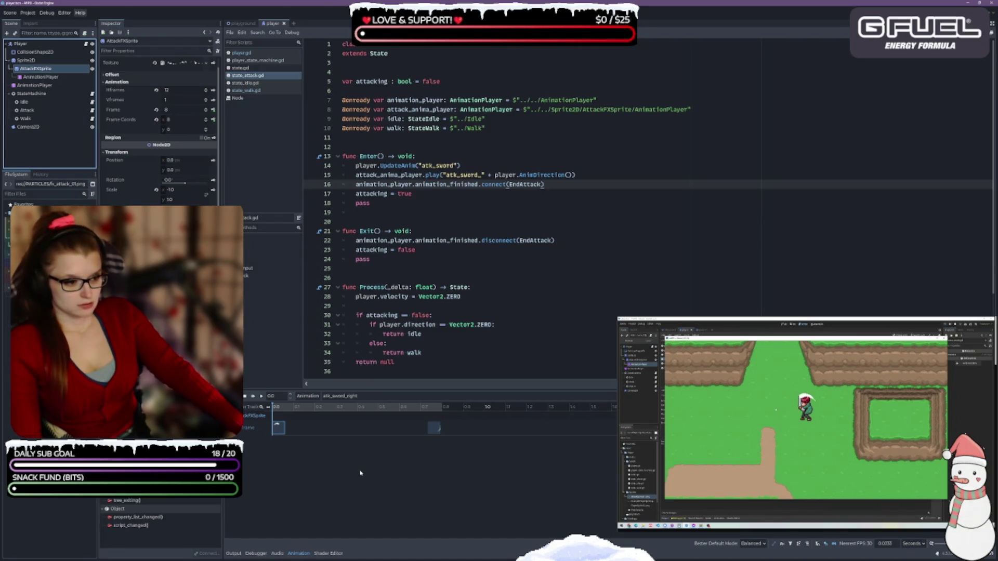
{"action": "left_click", "coordinate": [182, 192]}
{"action": "type", "text": "10"}
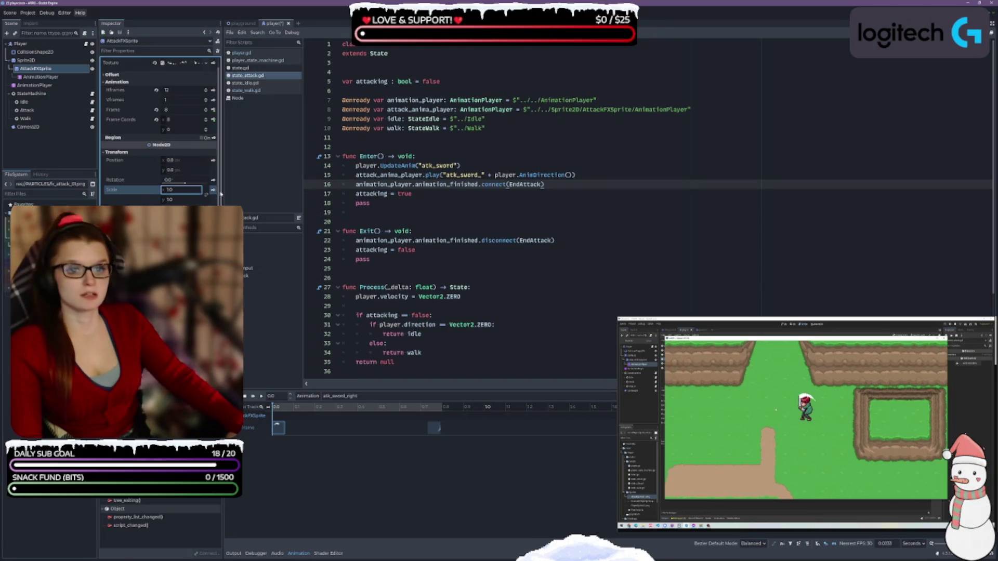
{"action": "key", "text": "Return"}
{"action": "left_click", "coordinate": [213, 191]}
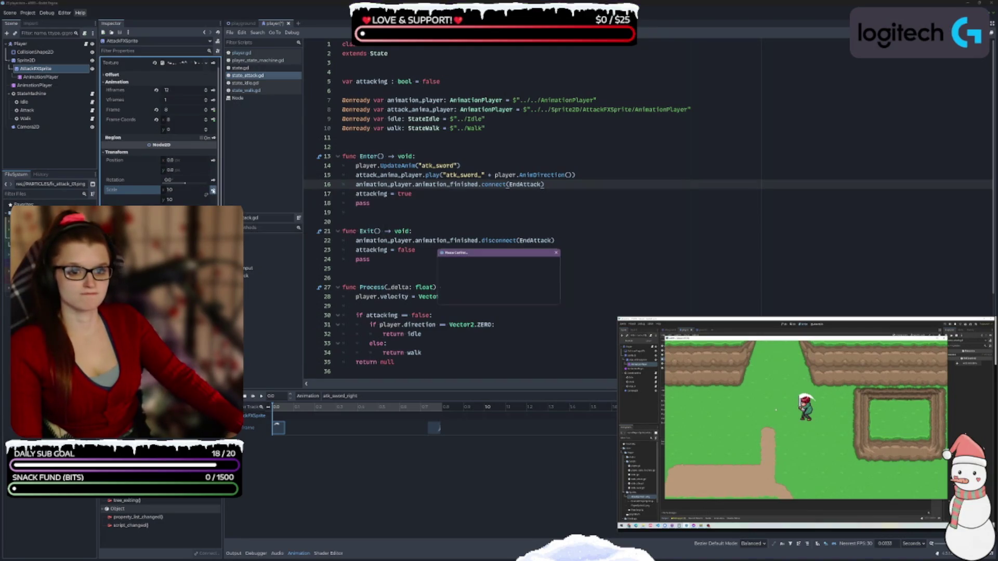
{"action": "left_click", "coordinate": [474, 298]}
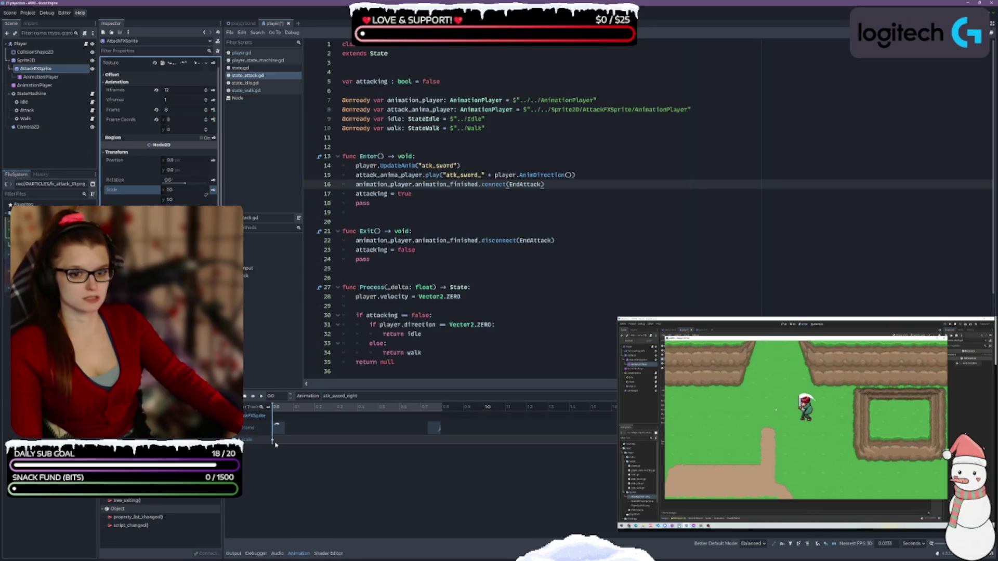
{"action": "left_click", "coordinate": [441, 428]}
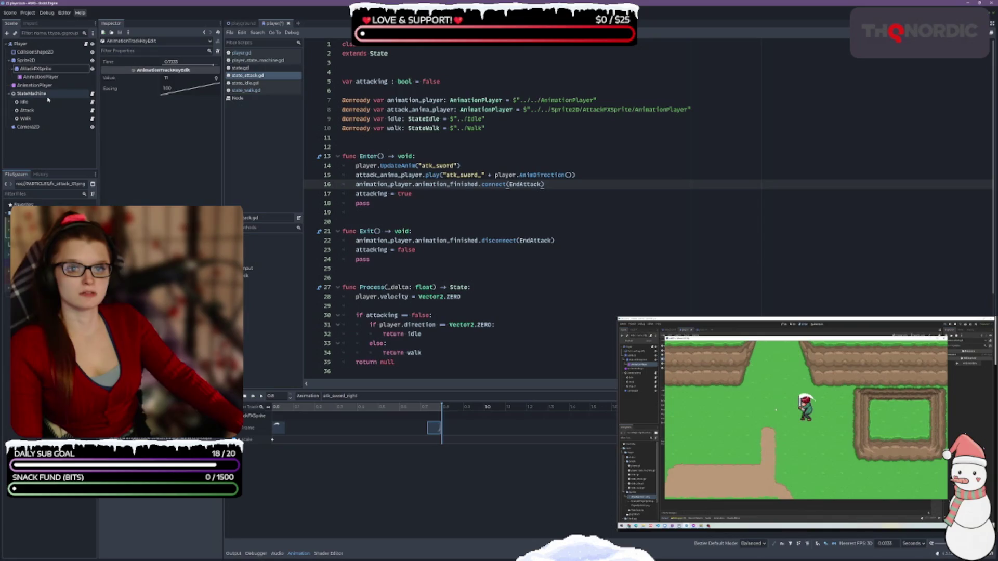
{"action": "left_click", "coordinate": [35, 68]}
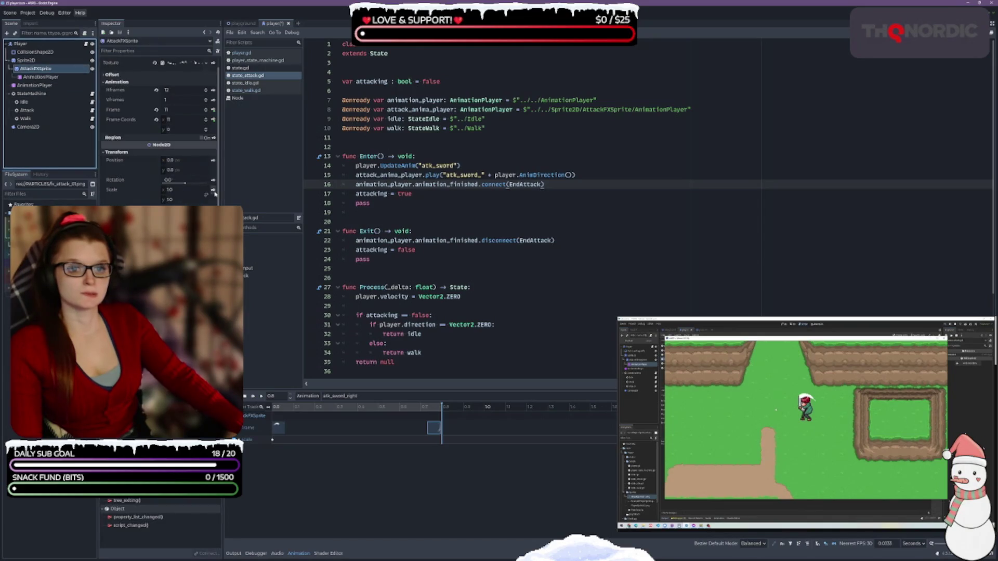
{"action": "left_click", "coordinate": [213, 190]}
{"action": "key", "text": "ctrl+s"}
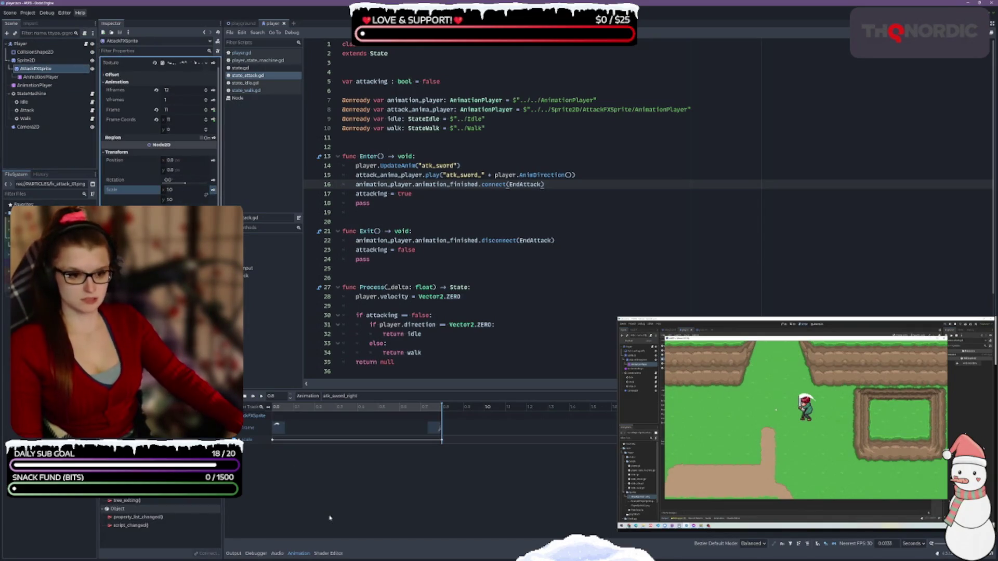
{"action": "left_click", "coordinate": [254, 25]}
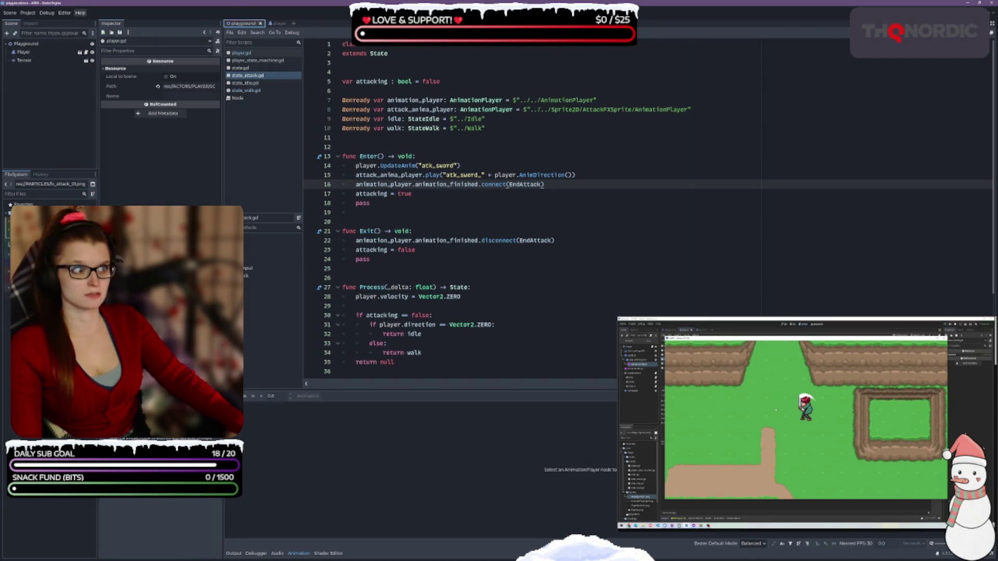
{"action": "key", "text": "F5"}
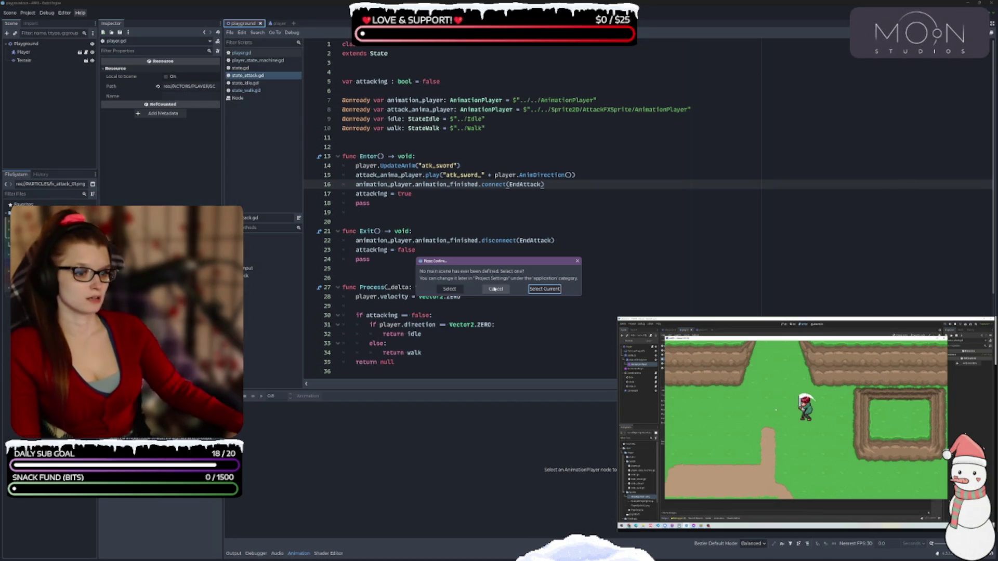
{"action": "left_click", "coordinate": [494, 289]}
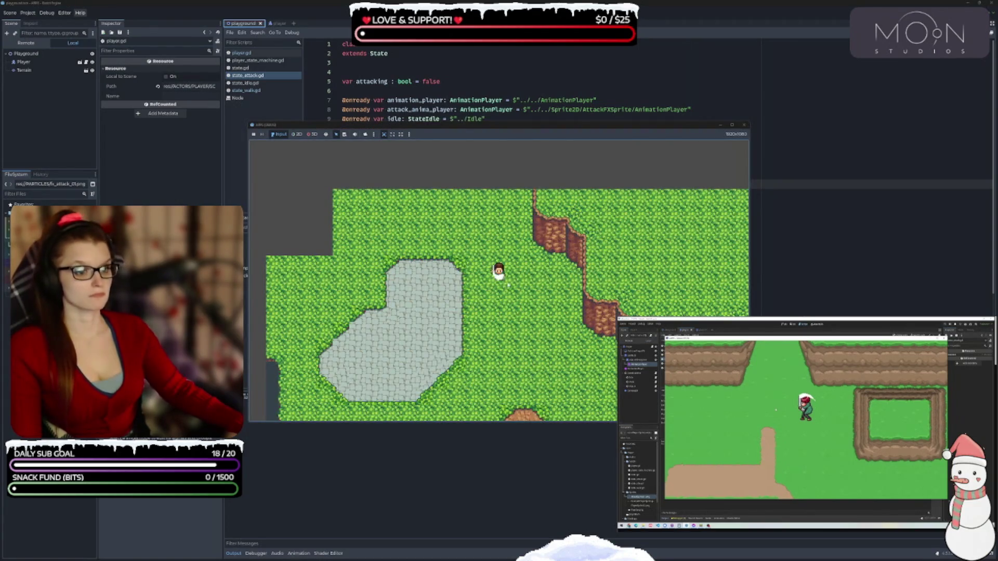
{"action": "left_click", "coordinate": [746, 126]}
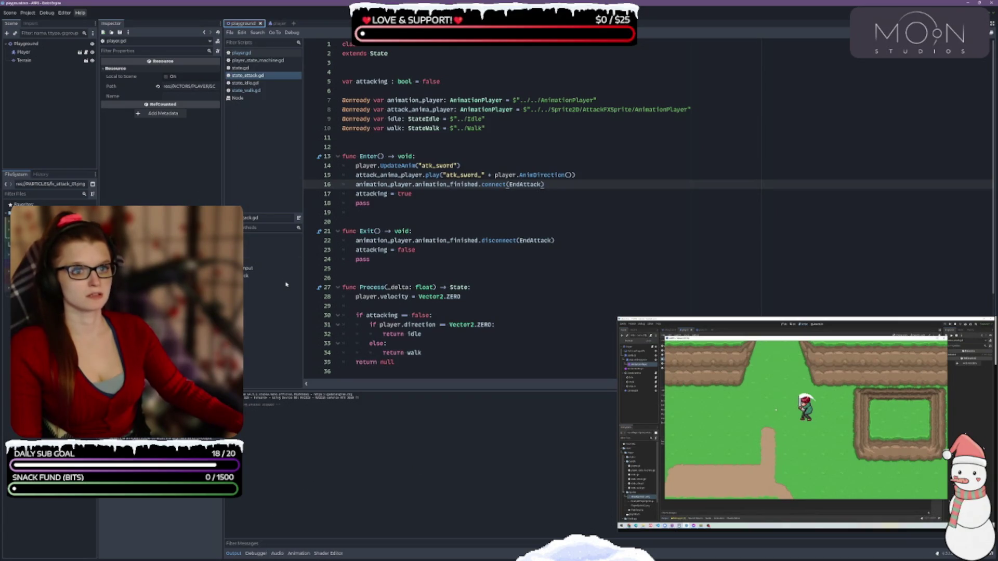
{"action": "left_click", "coordinate": [274, 24]}
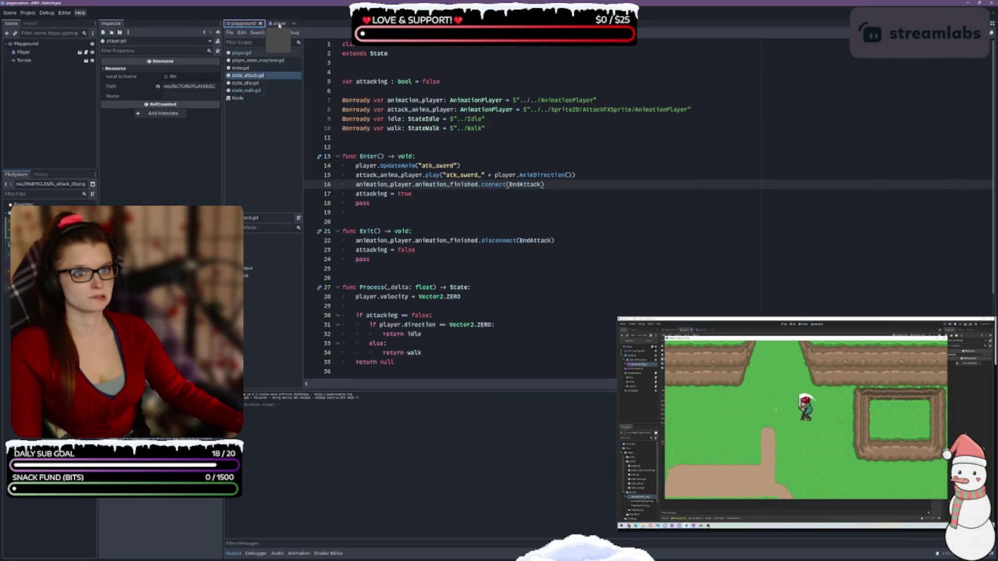
- Collapse the output panel and select the FX AnimationPlayer
{"action": "left_click", "coordinate": [241, 553]}
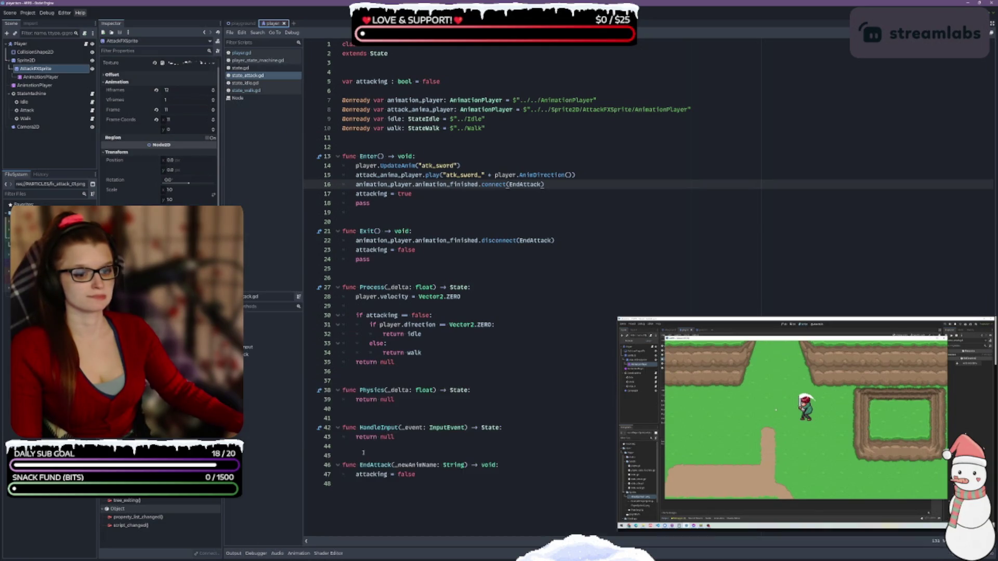
{"action": "left_click", "coordinate": [40, 77]}
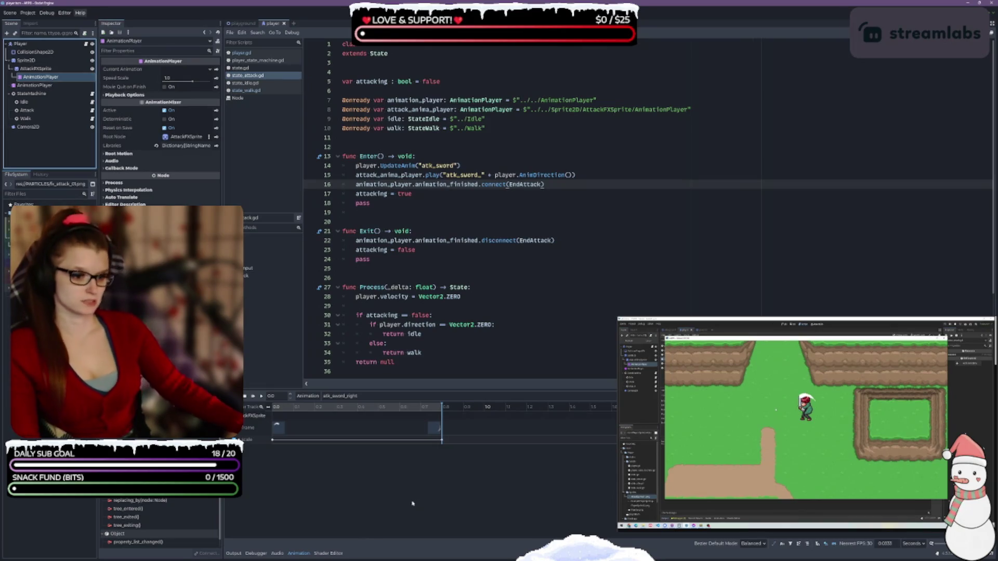
{"action": "left_click", "coordinate": [442, 413]}
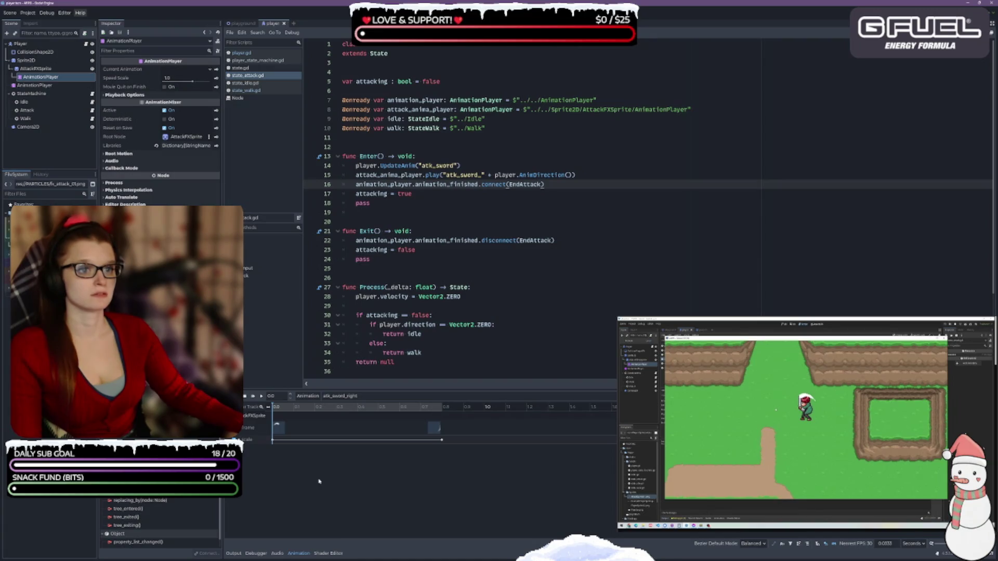
- Remove the extra 'a' from attack_anima_player on lines 8 and 15 and save
{"action": "left_click", "coordinate": [430, 110]}
{"action": "key", "text": "BackSpace"}
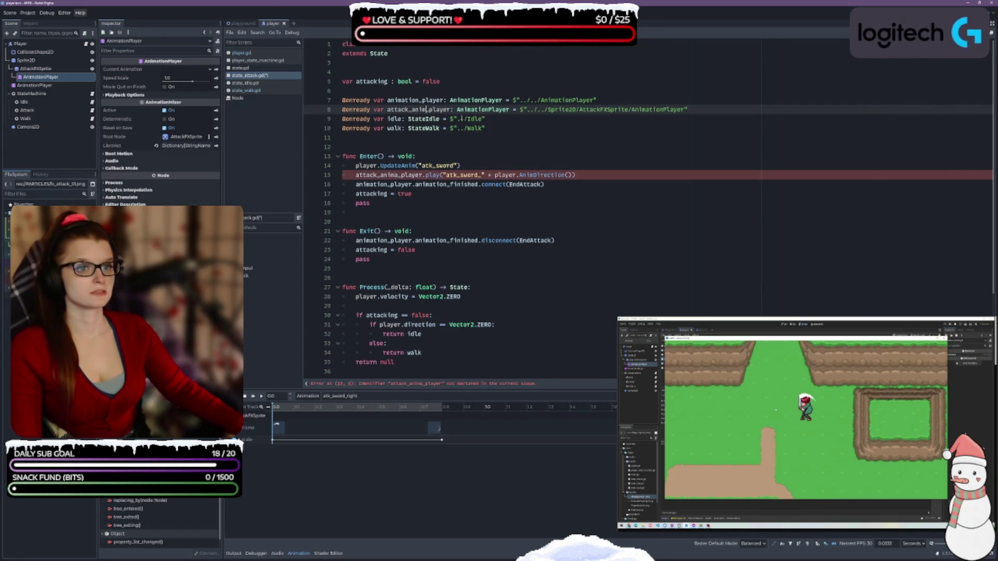
{"action": "left_click", "coordinate": [397, 174]}
{"action": "key", "text": "BackSpace"}
{"action": "key", "text": "ctrl+s"}
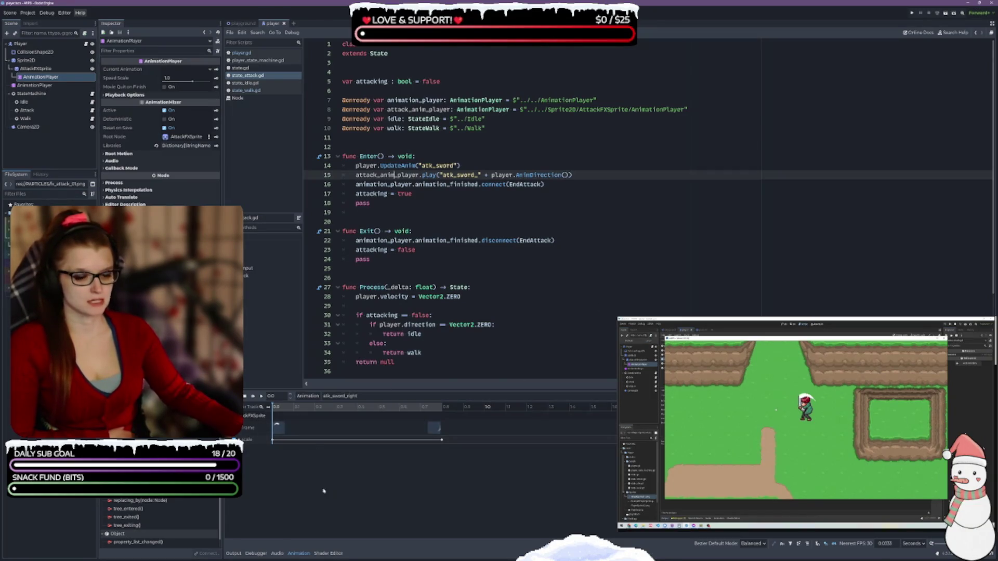
{"action": "left_click", "coordinate": [278, 429]}
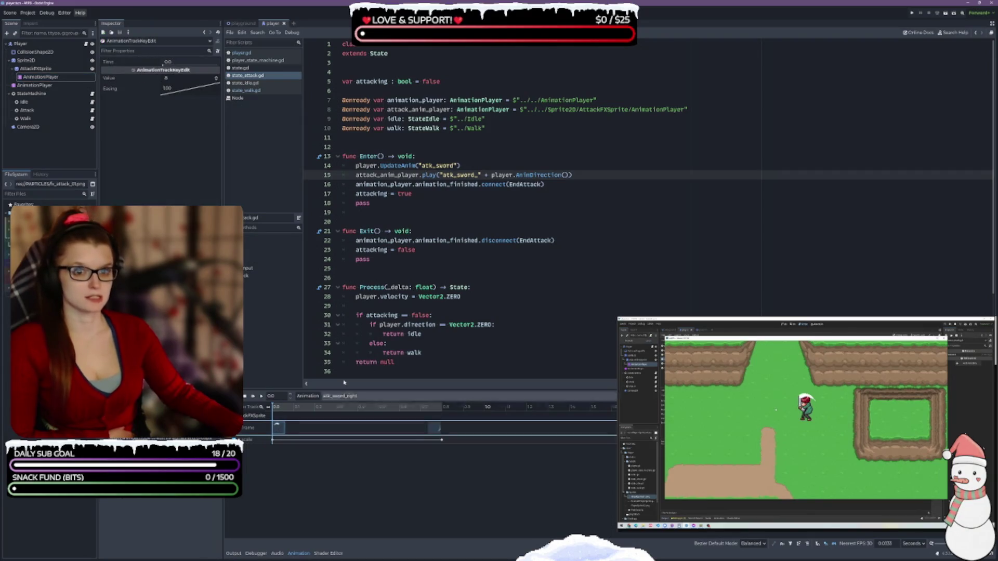
{"action": "left_click", "coordinate": [434, 429]}
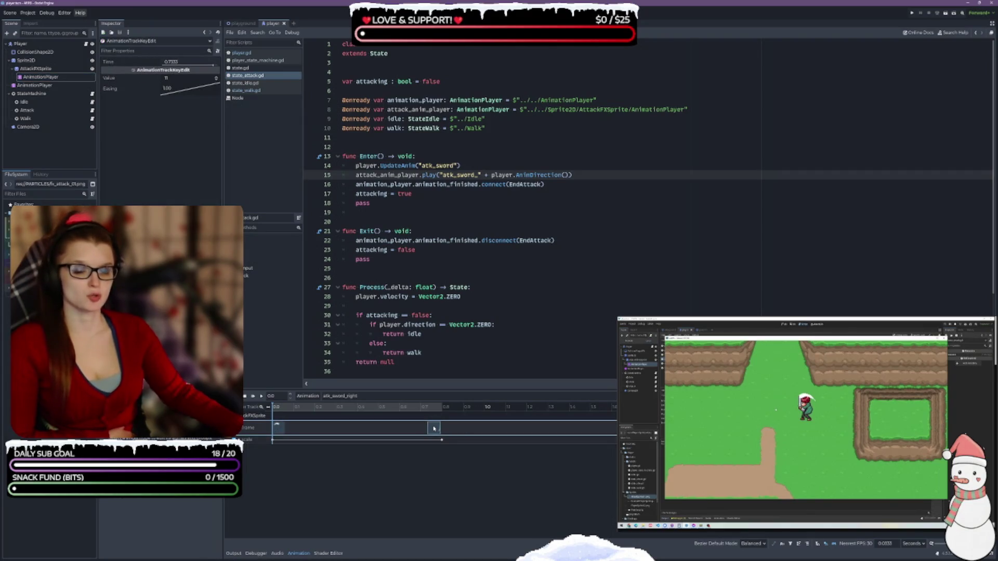
{"action": "left_click", "coordinate": [273, 440]}
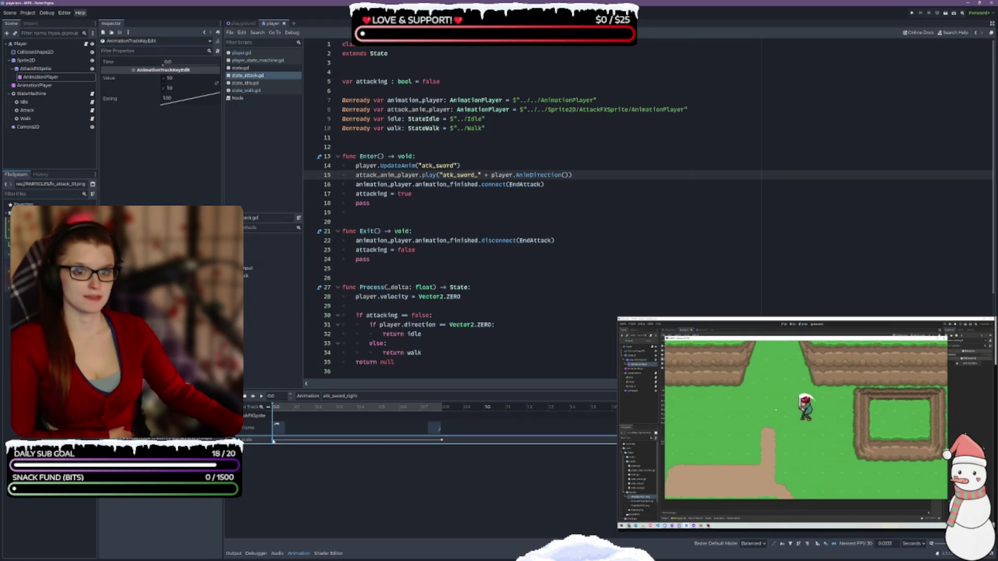
{"action": "left_click", "coordinate": [443, 441]}
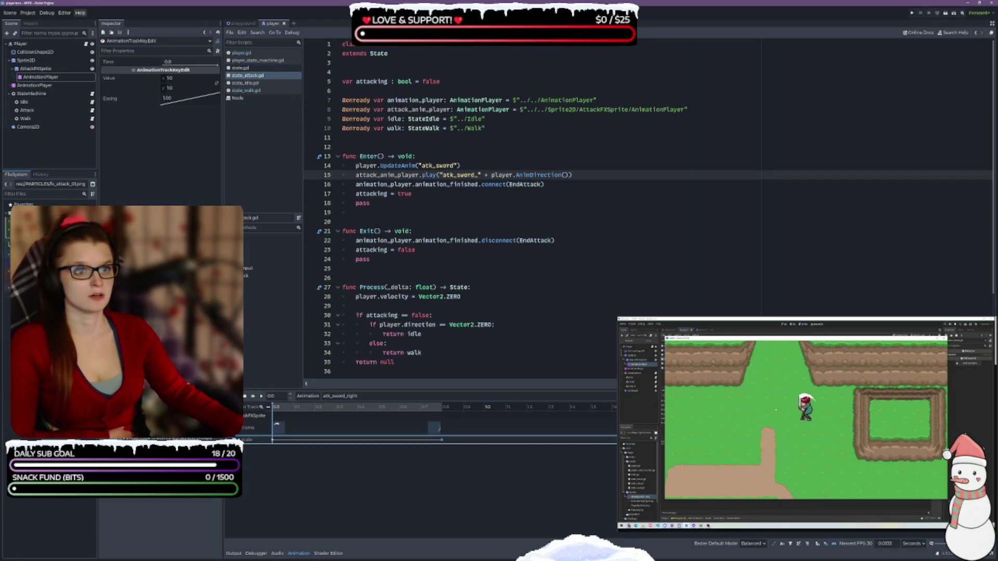
{"action": "key", "text": "ctrl+F1"}
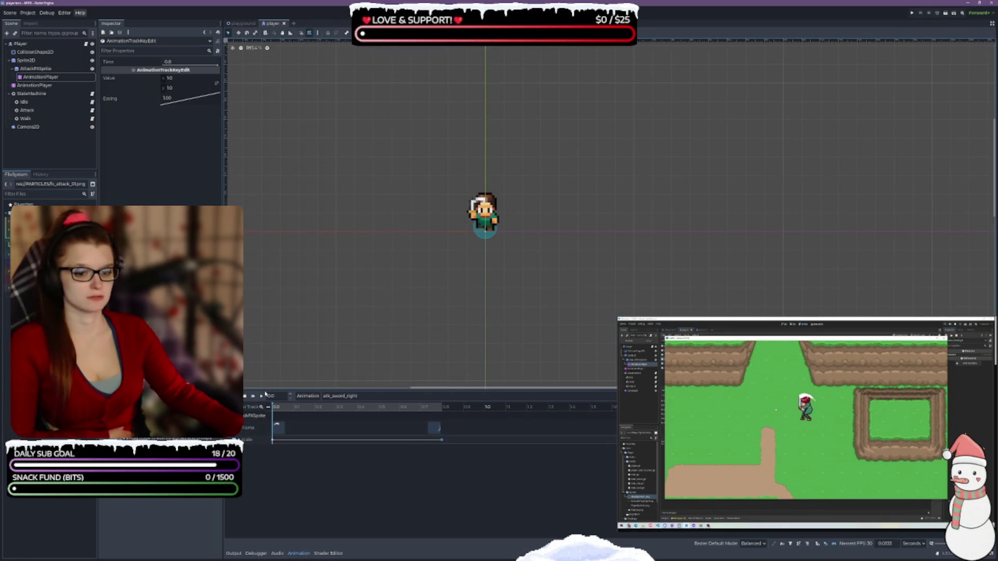
{"action": "left_click", "coordinate": [261, 396]}
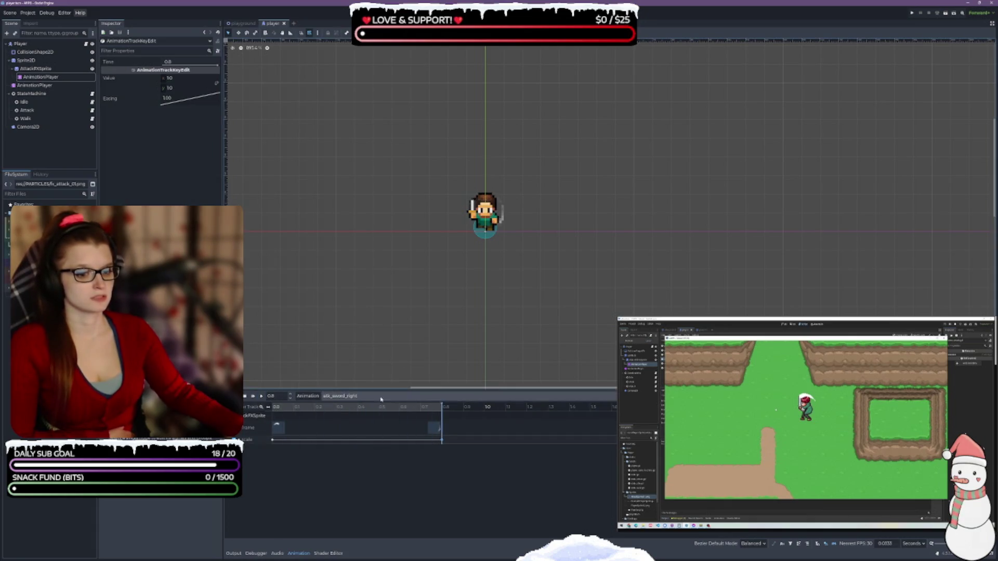
{"action": "left_click", "coordinate": [340, 396]}
{"action": "left_click", "coordinate": [348, 420]}
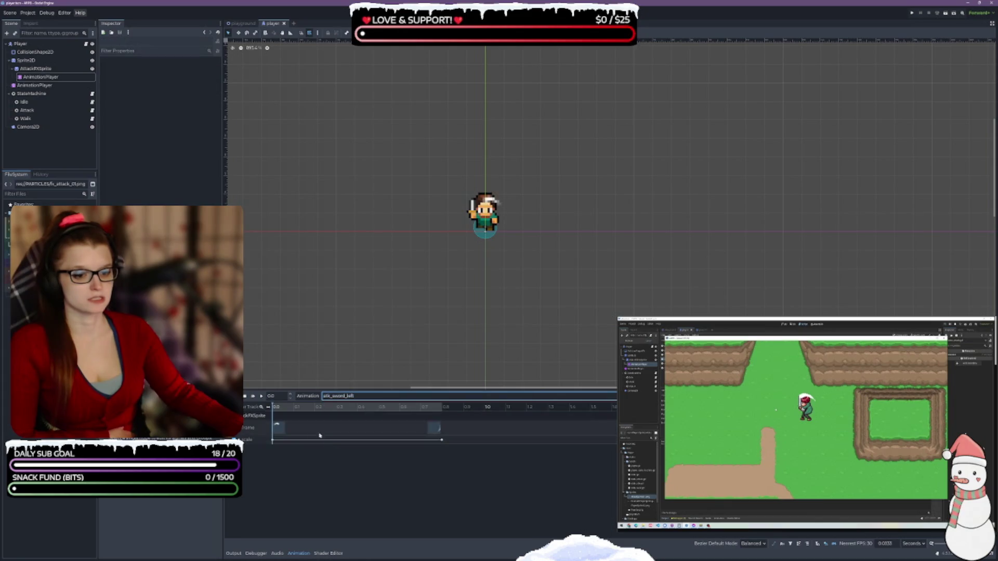
{"action": "left_click", "coordinate": [272, 440]}
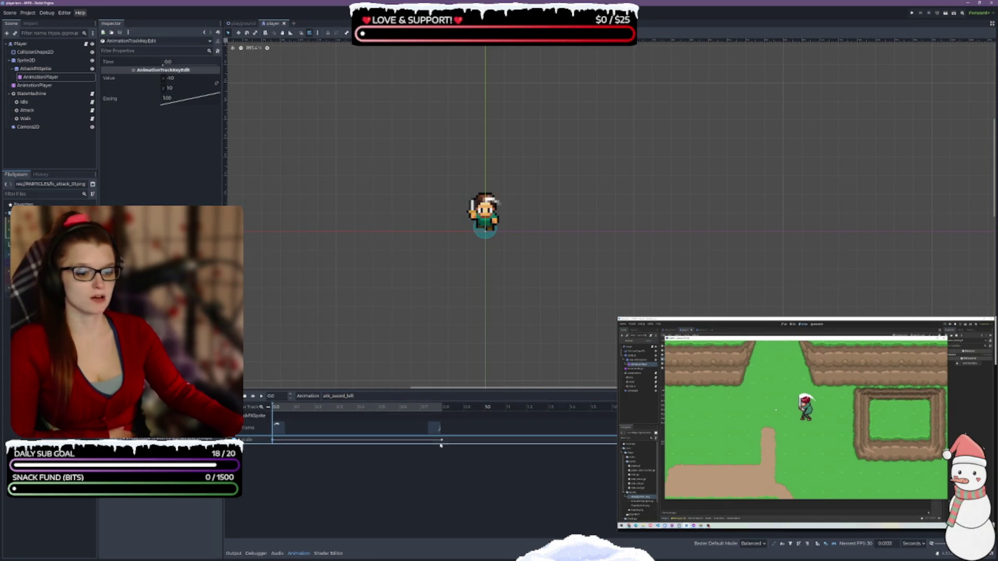
{"action": "left_click", "coordinate": [281, 429]}
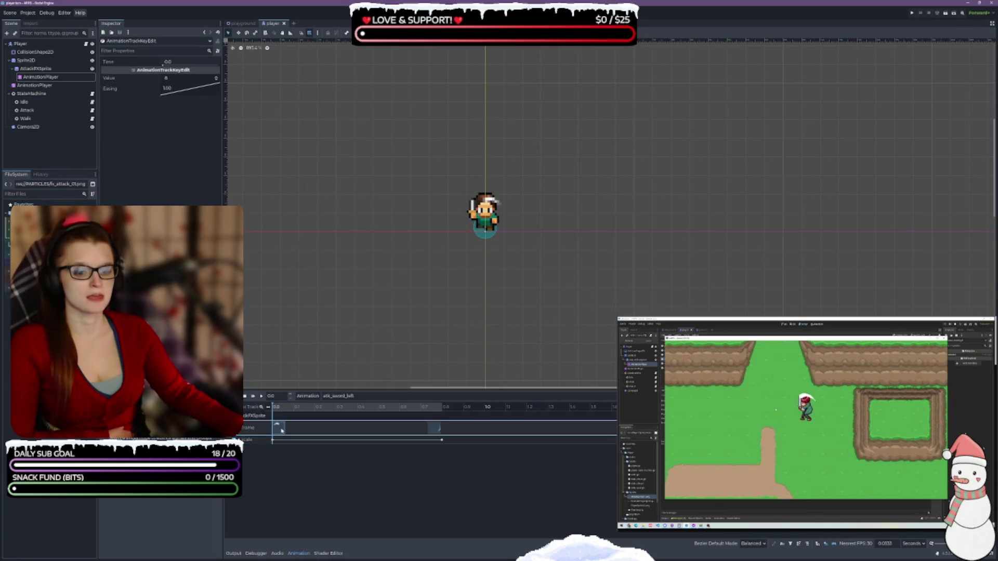
{"action": "left_click", "coordinate": [434, 428]}
{"action": "left_click", "coordinate": [262, 398]}
{"action": "left_click", "coordinate": [262, 397]}
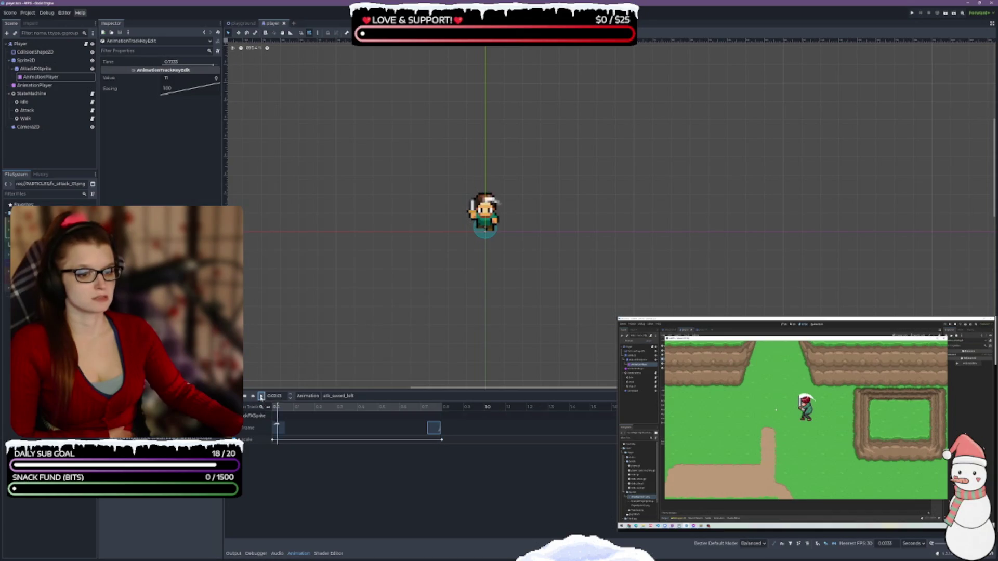
{"action": "left_click", "coordinate": [358, 397]}
{"action": "left_click", "coordinate": [341, 422]}
{"action": "left_click", "coordinate": [262, 397]}
{"action": "left_click", "coordinate": [341, 397]}
{"action": "left_click", "coordinate": [353, 409]}
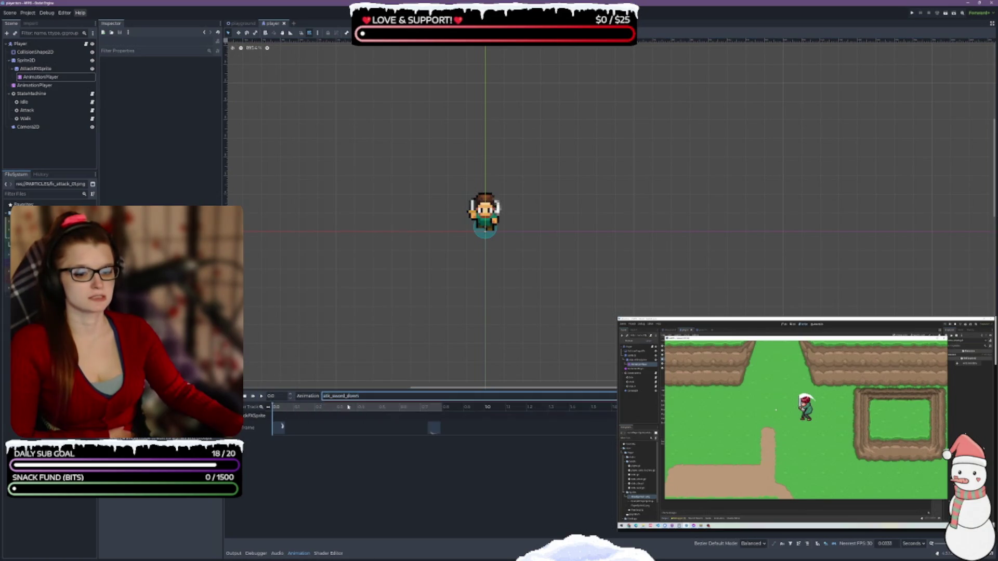
{"action": "left_click", "coordinate": [263, 397]}
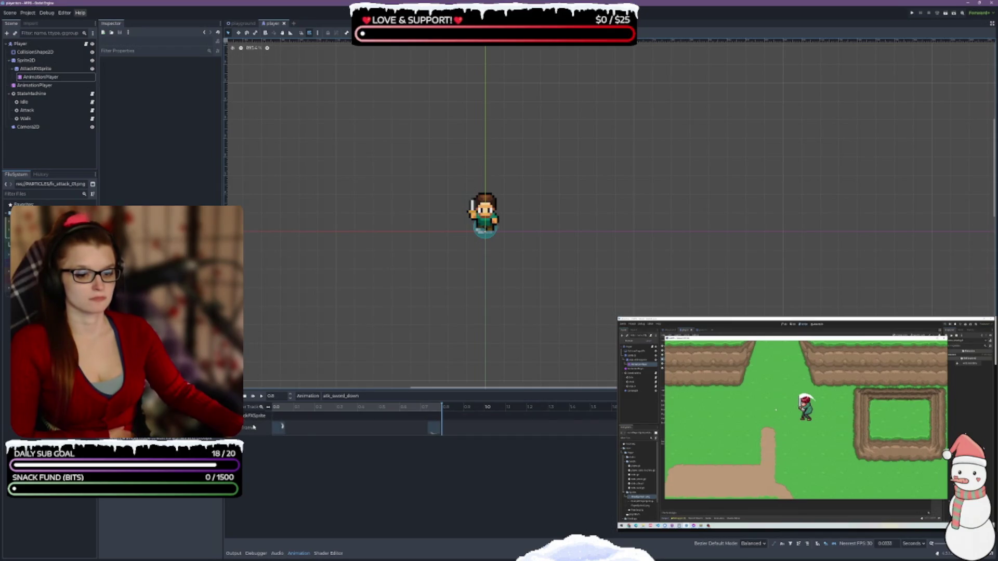
{"action": "left_click", "coordinate": [281, 427]}
{"action": "left_click", "coordinate": [273, 417]}
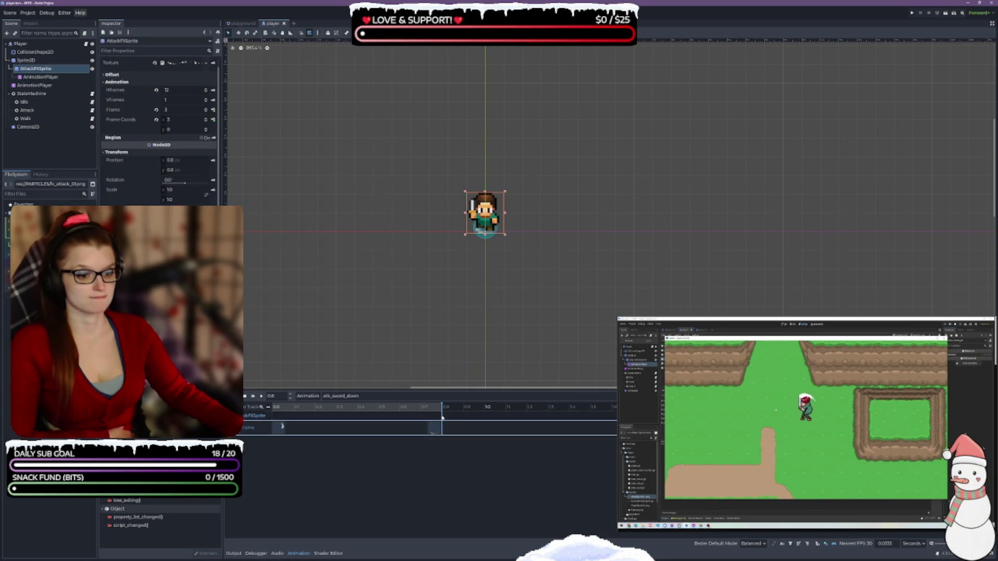
{"action": "left_click", "coordinate": [407, 407]}
{"action": "left_click_drag", "start_coordinate": [380, 411], "coordinate": [274, 408]}
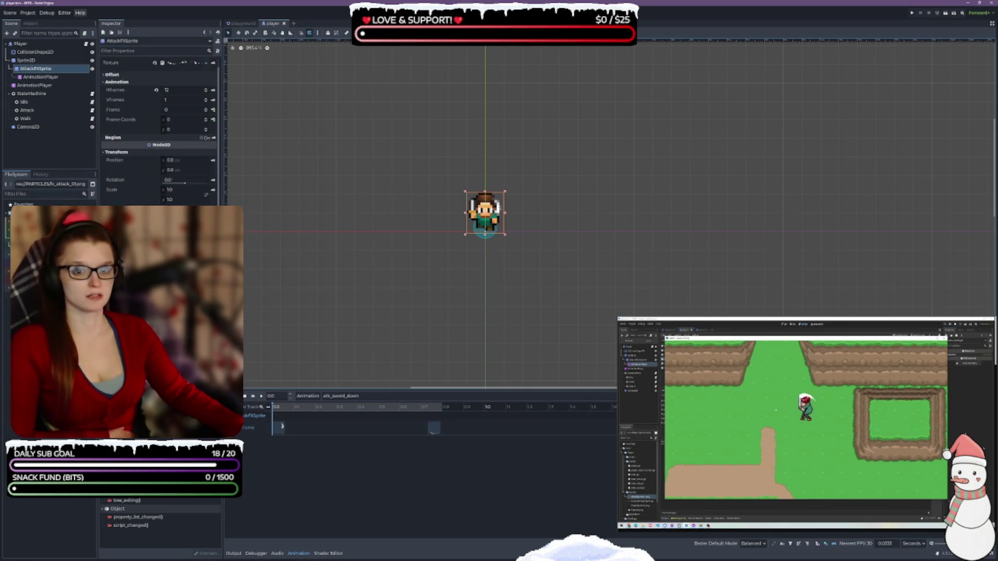
{"action": "left_click", "coordinate": [47, 68]}
{"action": "left_click", "coordinate": [274, 413]}
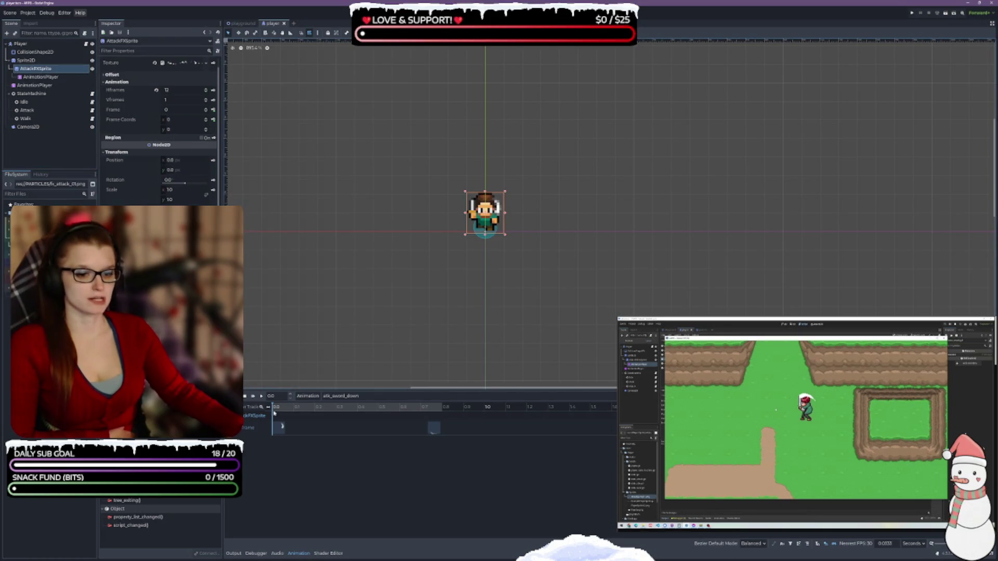
{"action": "left_click", "coordinate": [261, 396]}
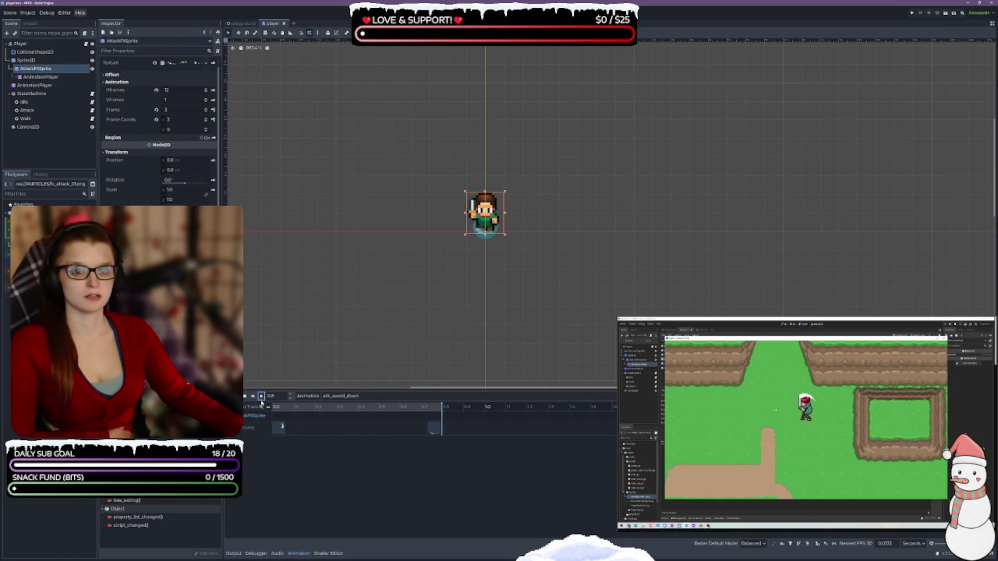
{"action": "left_click", "coordinate": [341, 396]}
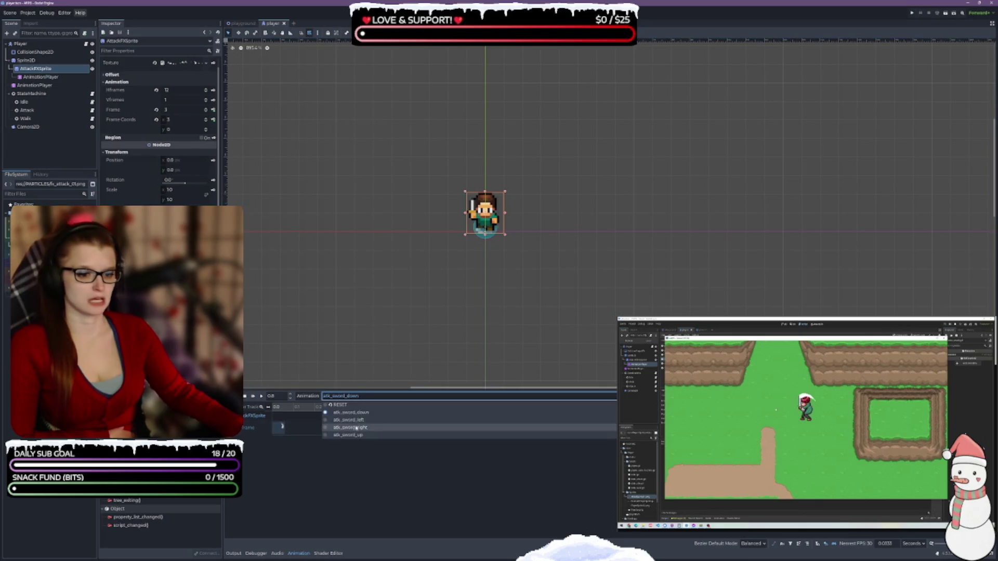
{"action": "left_click", "coordinate": [359, 435]}
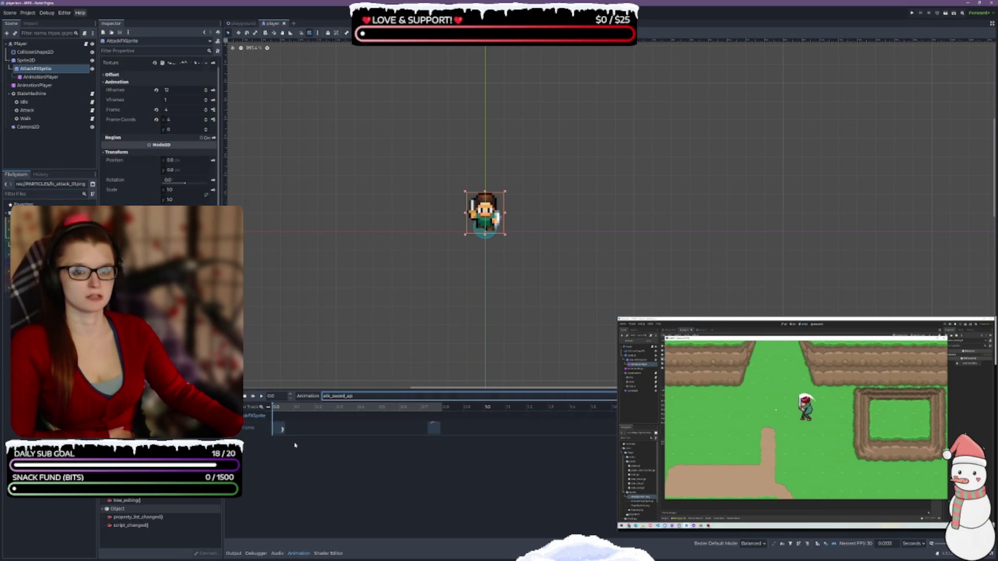
{"action": "left_click", "coordinate": [261, 396]}
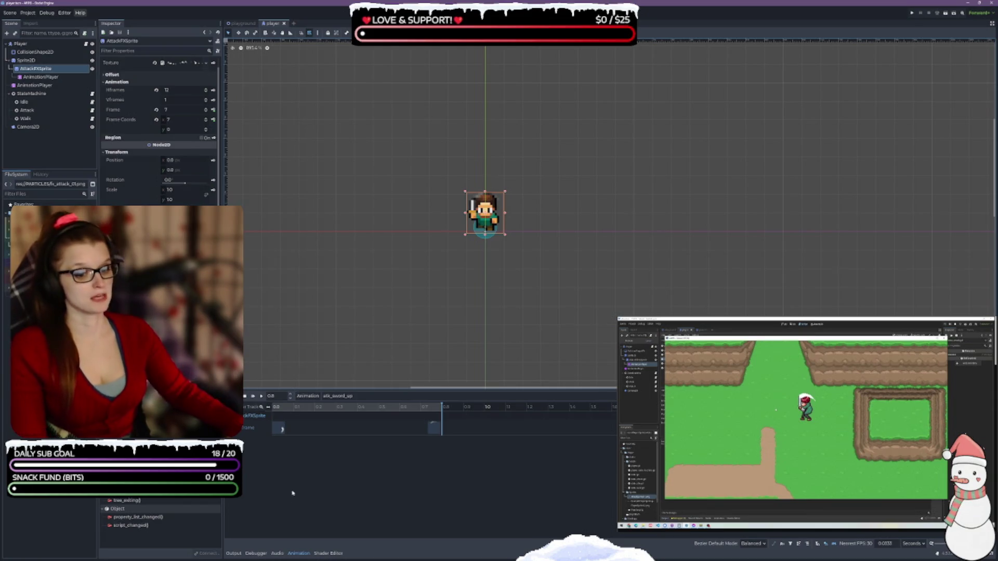
{"action": "key", "text": "ctrl+F3"}
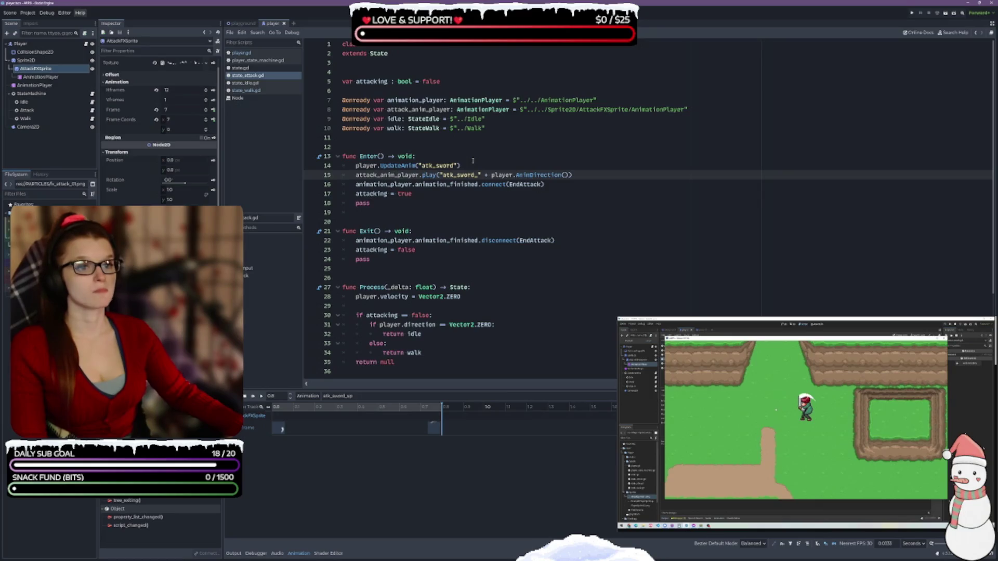
- Rename the AnimationPlayer under AttackFXSprite to AttackAnimPlayer
{"action": "left_click", "coordinate": [56, 77]}
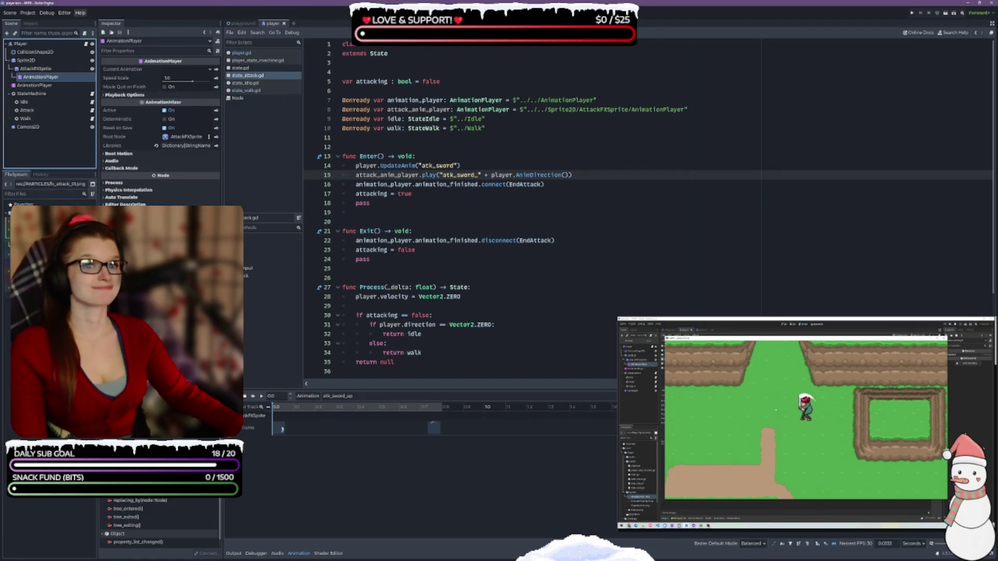
{"action": "left_click", "coordinate": [40, 70]}
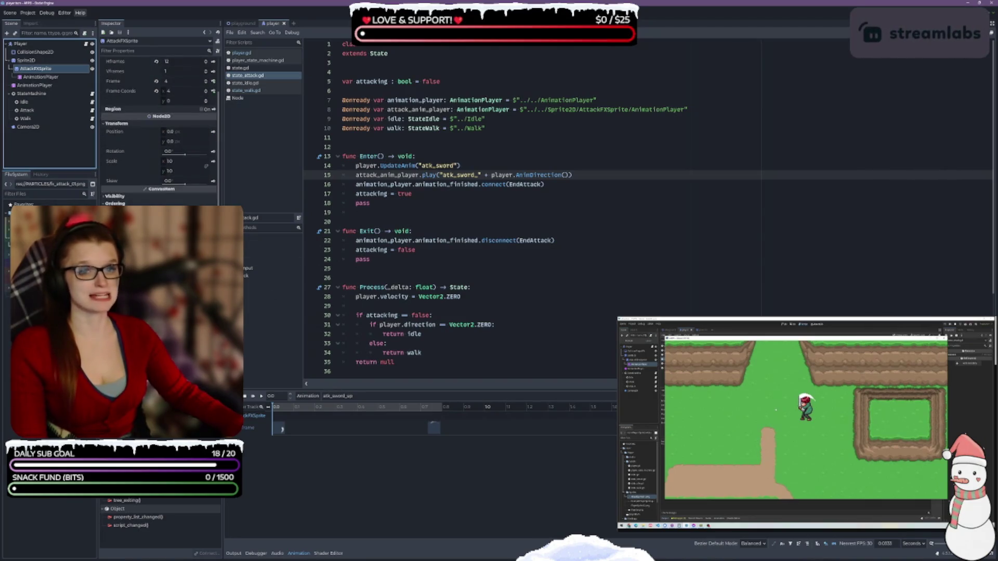
{"action": "left_click", "coordinate": [40, 71]}
{"action": "left_click", "coordinate": [41, 77]}
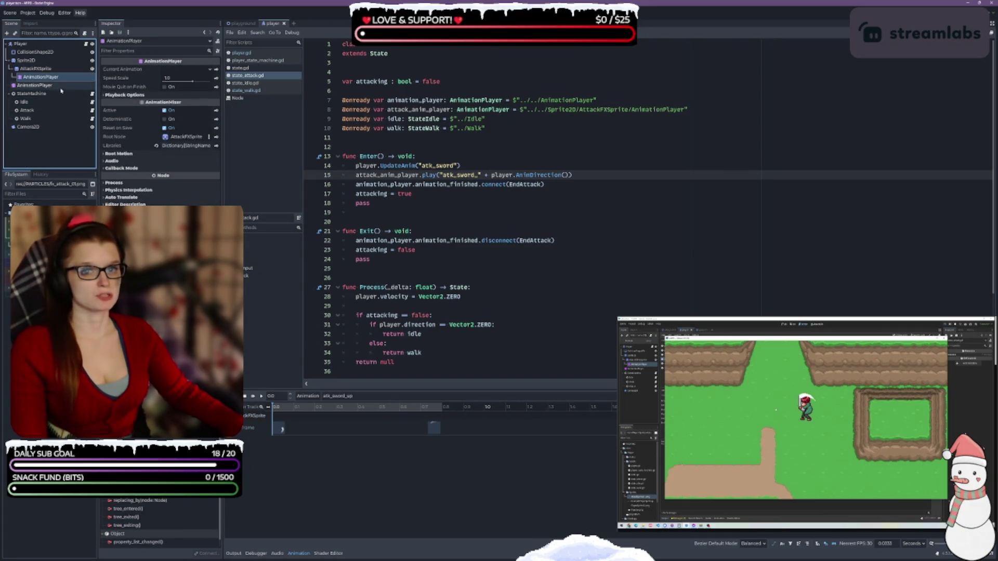
{"action": "double_click", "coordinate": [43, 77]}
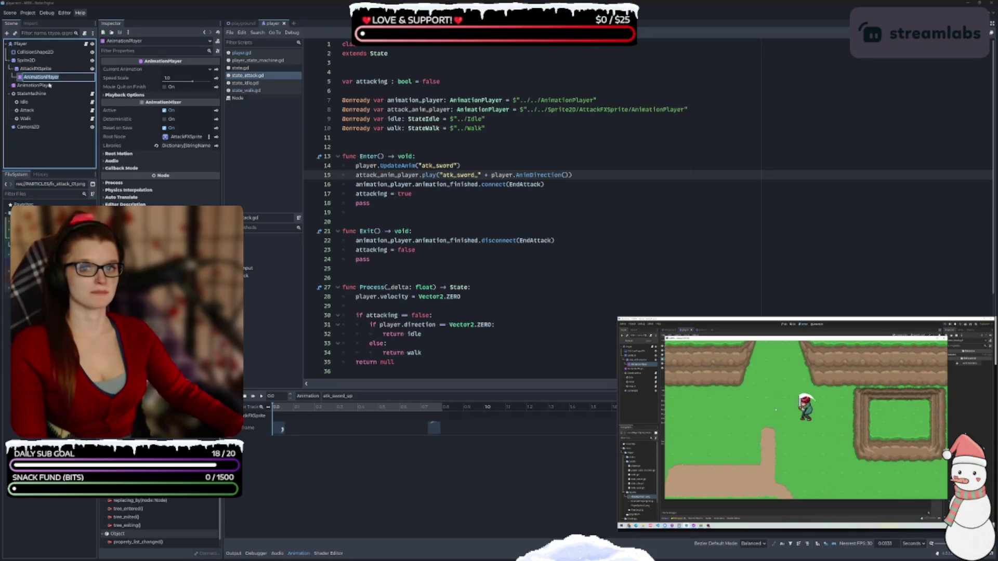
{"action": "key", "text": "Home"}
{"action": "type", "text": "Atta"}
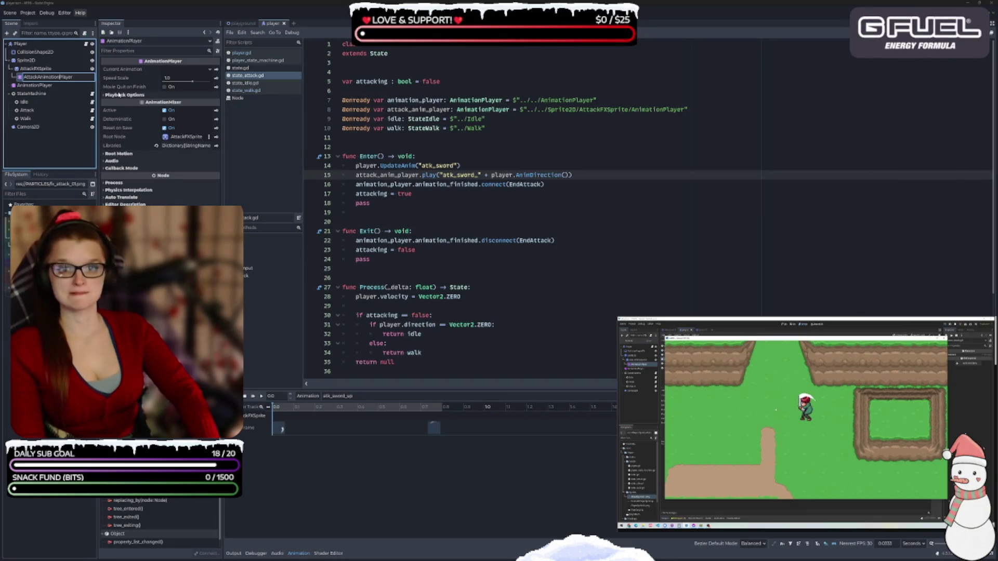
{"action": "key", "text": "Right"}
{"action": "key", "text": "Right"}
{"action": "key", "text": "Right"}
{"action": "key", "text": "Delete"}
{"action": "key", "text": "Delete"}
{"action": "key", "text": "Delete"}
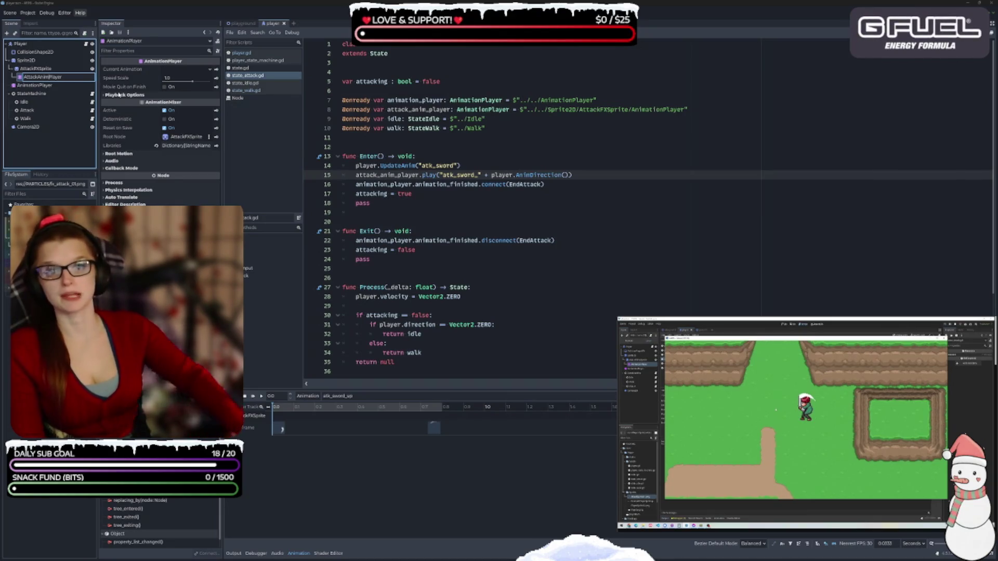
{"action": "key", "text": "Return"}
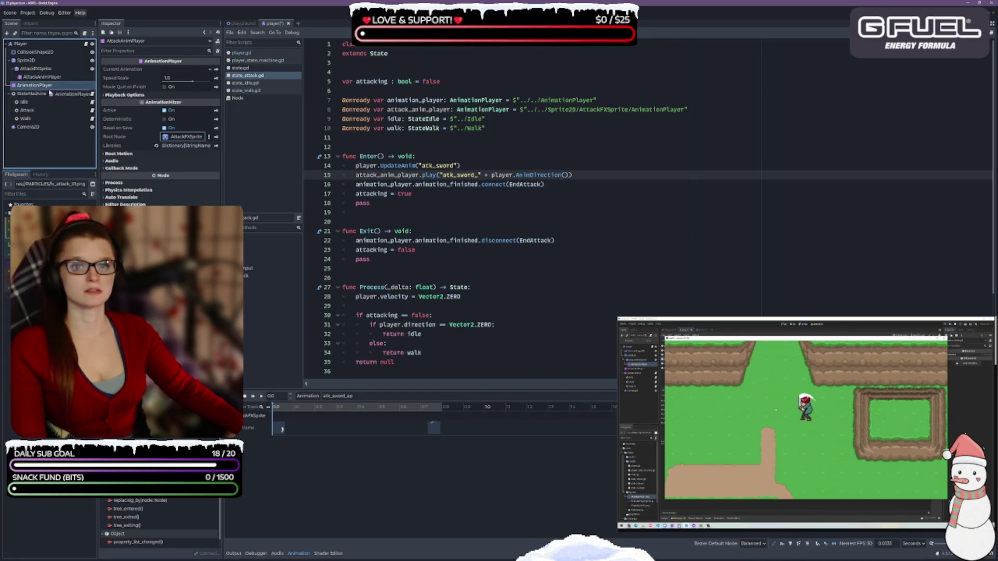
- Replace the line 8 declaration with a Ctrl+dragged AttackAnimPlayer reference and save
{"action": "left_click", "coordinate": [704, 108]}
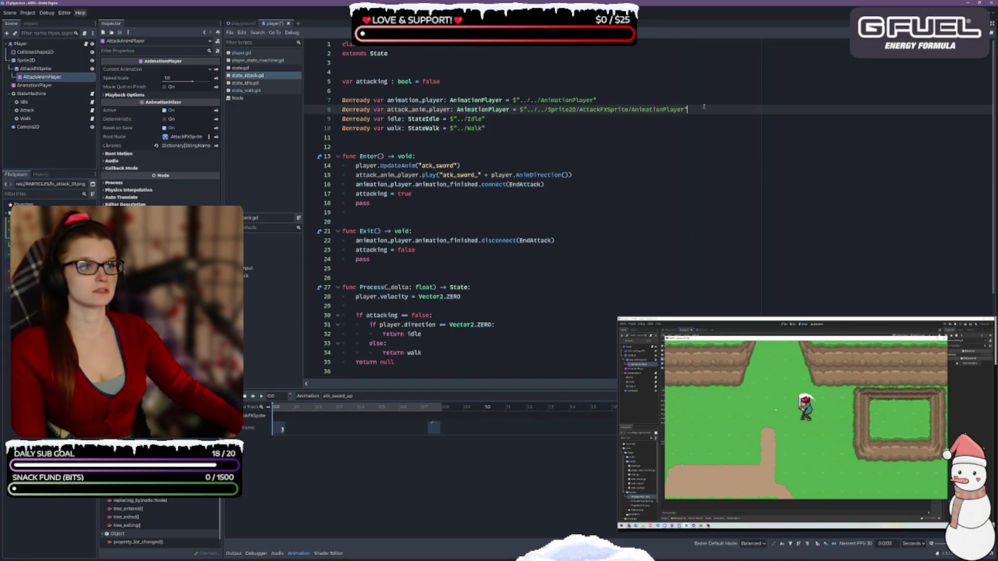
{"action": "mouse_move", "coordinate": [697, 104]}
{"action": "left_mouse_down"}
{"action": "mouse_move", "coordinate": [395, 128]}
{"action": "mouse_move", "coordinate": [340, 110]}
{"action": "left_mouse_up"}
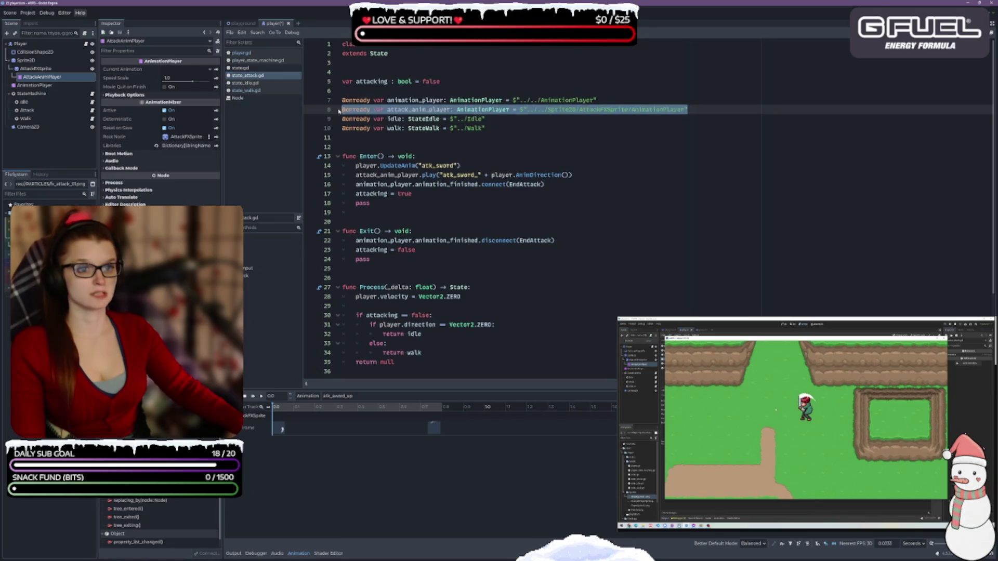
{"action": "key", "text": "Delete"}
{"action": "left_click", "coordinate": [55, 78], "text": "ctrl"}
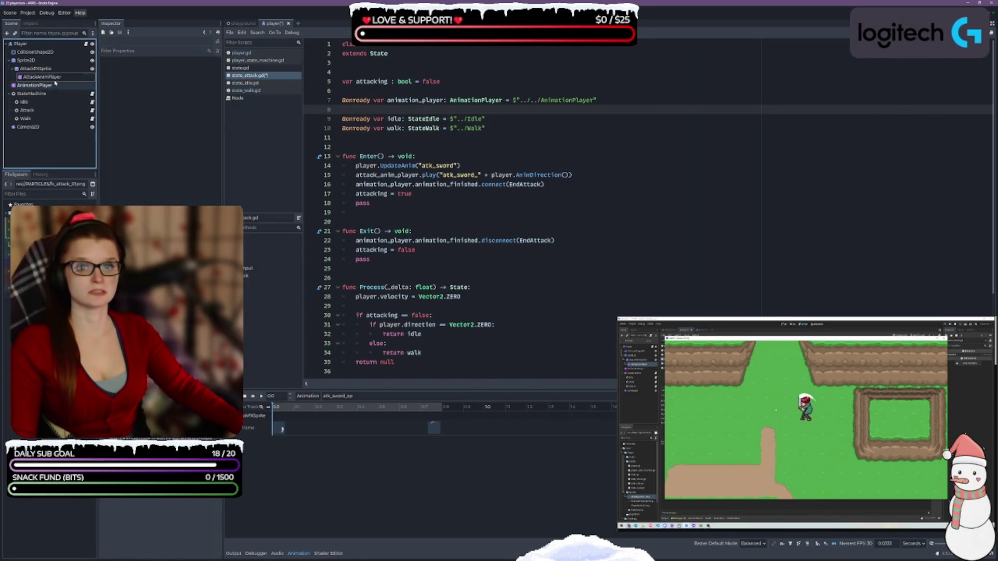
{"action": "mouse_move", "coordinate": [55, 78]}
{"action": "left_mouse_down"}
{"action": "mouse_move", "coordinate": [364, 130]}
{"action": "mouse_move", "coordinate": [352, 110]}
{"action": "left_mouse_up"}
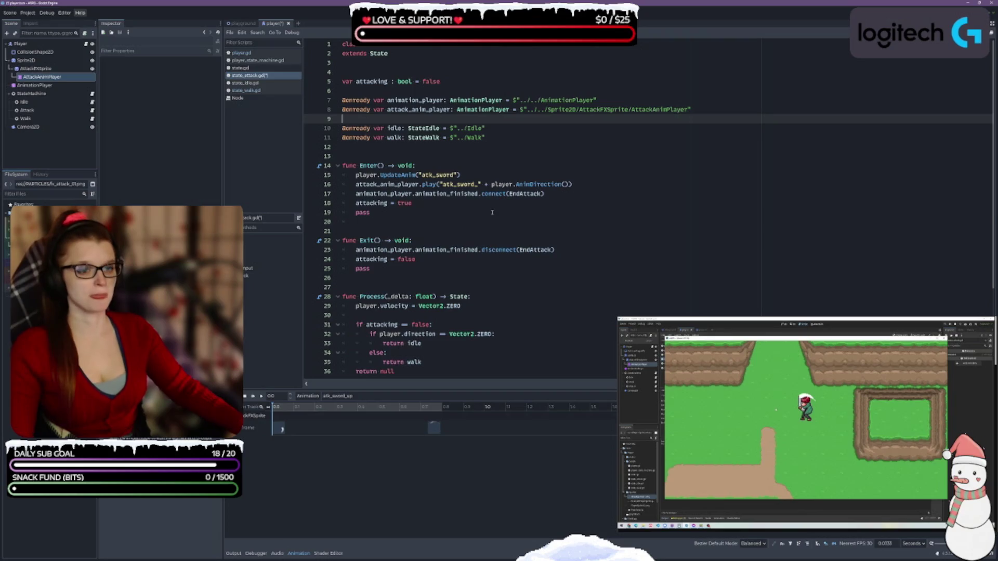
{"action": "key", "text": "ctrl+s"}
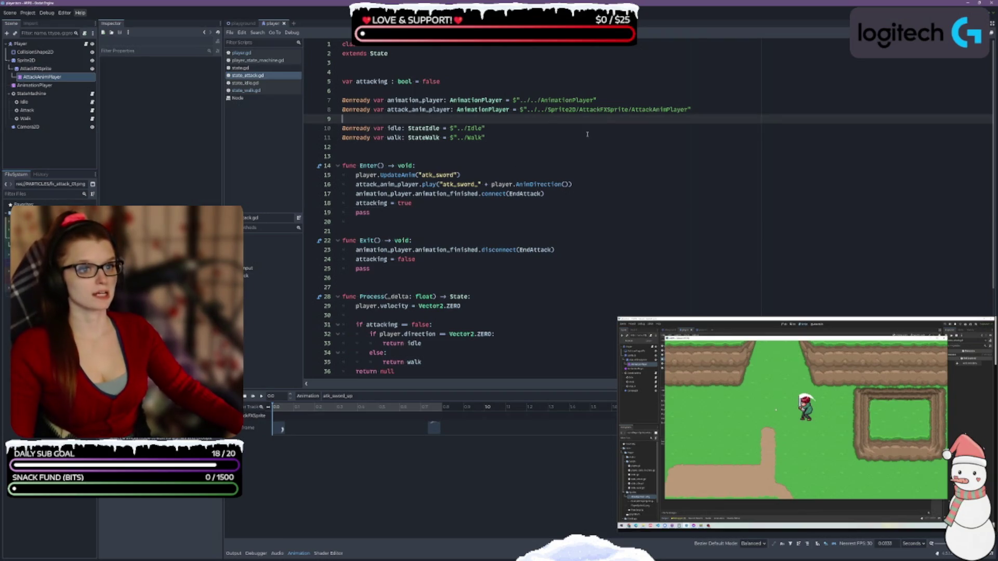
{"action": "key", "text": "BackSpace"}
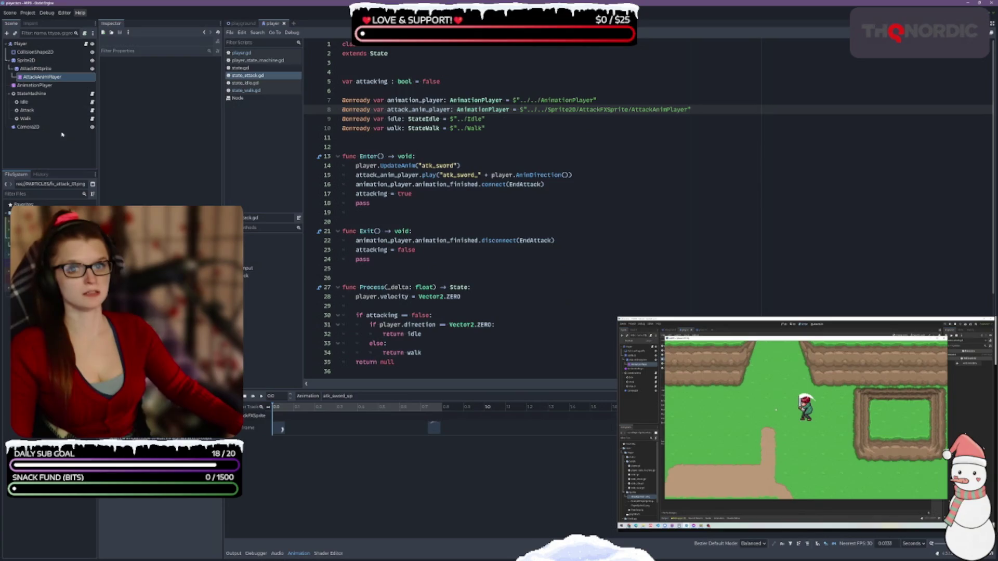
{"action": "left_click", "coordinate": [35, 85]}
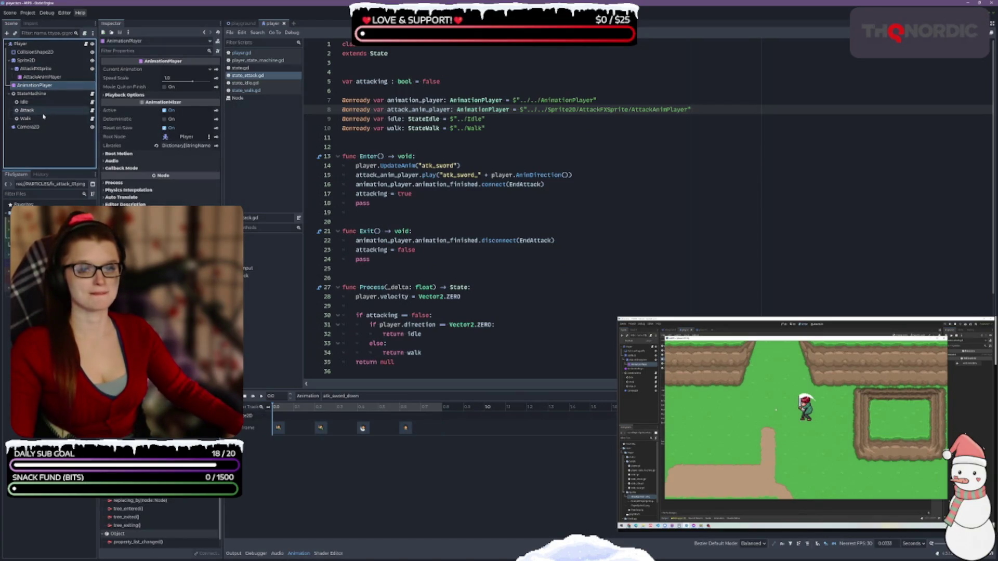
- Rename the player's AnimationPlayer node to AnimPlayer
{"action": "right_click", "coordinate": [41, 86]}
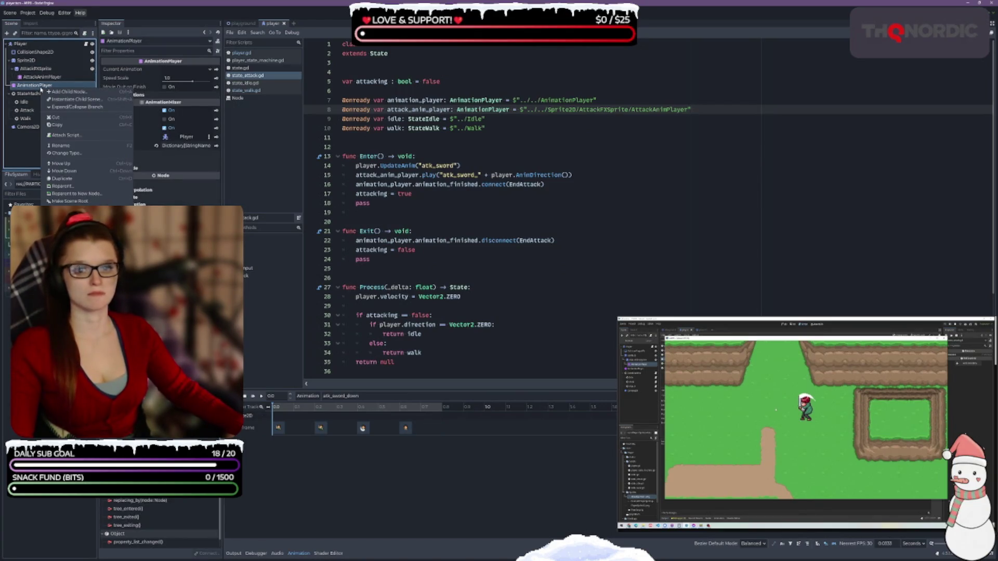
{"action": "left_click", "coordinate": [61, 146]}
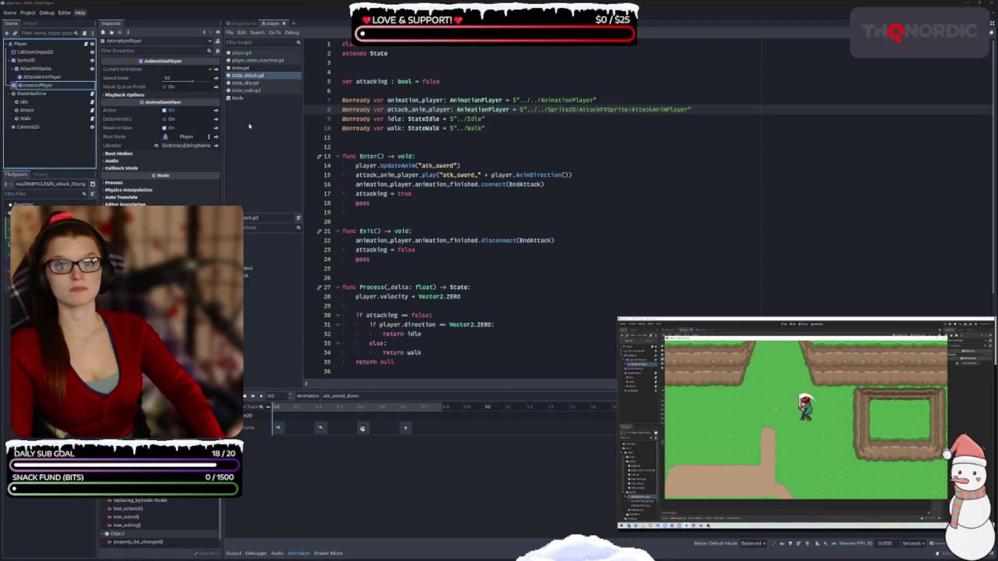
{"action": "key", "text": "BackSpace"}
{"action": "key", "text": "BackSpace"}
{"action": "key", "text": "BackSpace"}
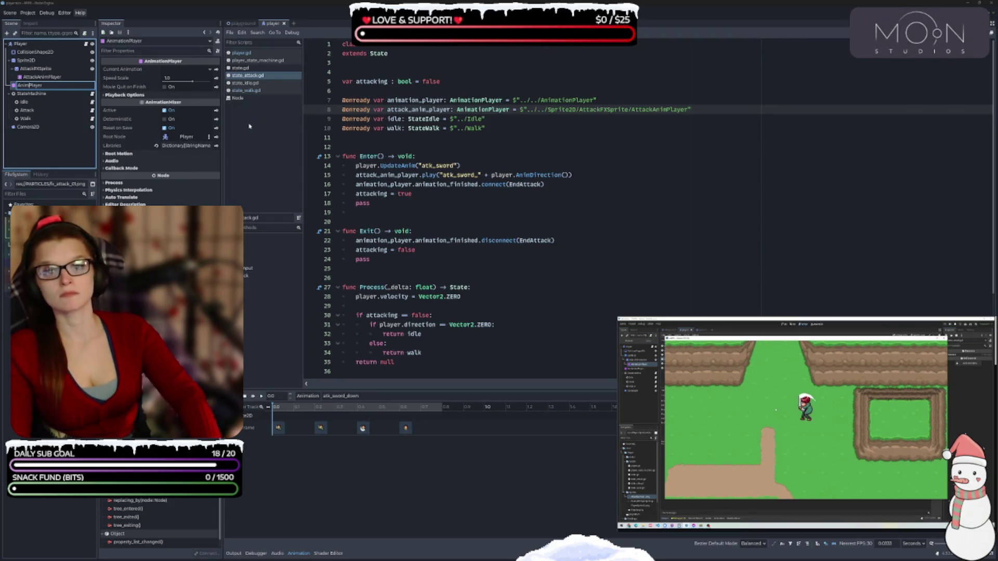
{"action": "key", "text": "Return"}
- In state_attack.gd, change the node path to ../../AnimPlayer and the variable to anim_player, then save
{"action": "left_click", "coordinate": [631, 101]}
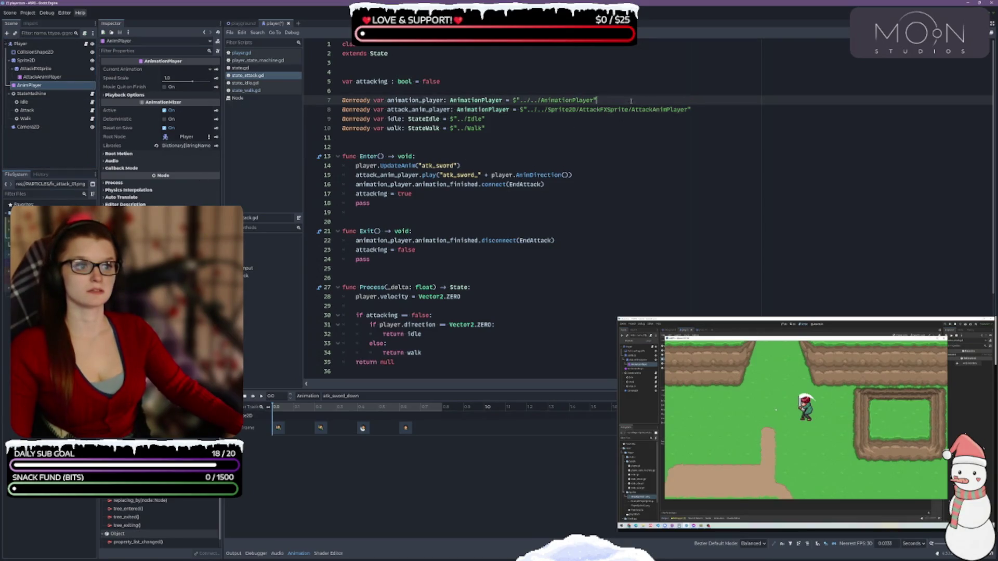
{"action": "key", "text": "BackSpace"}
{"action": "key", "text": "BackSpace"}
{"action": "key", "text": "BackSpace"}
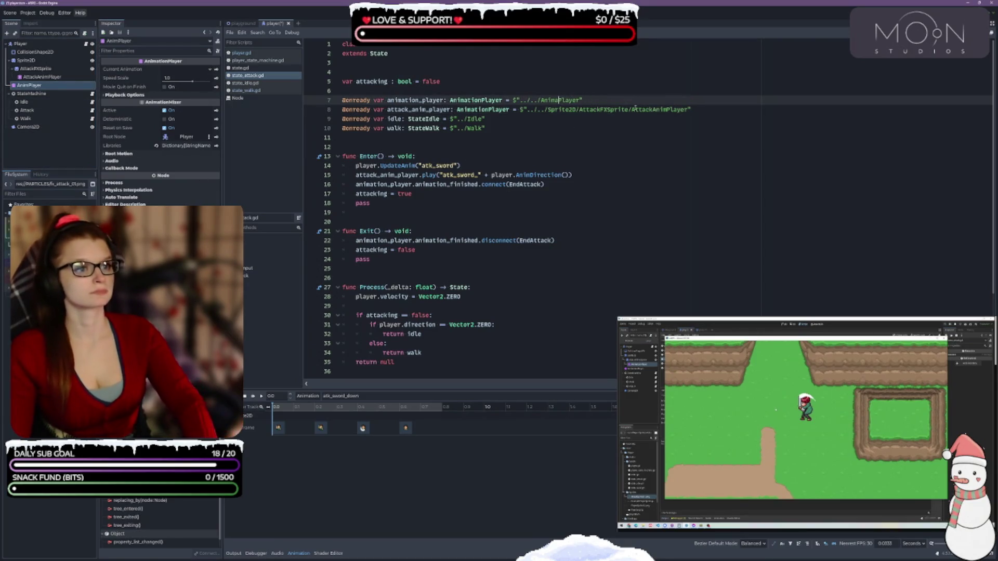
{"action": "left_click", "coordinate": [419, 100]}
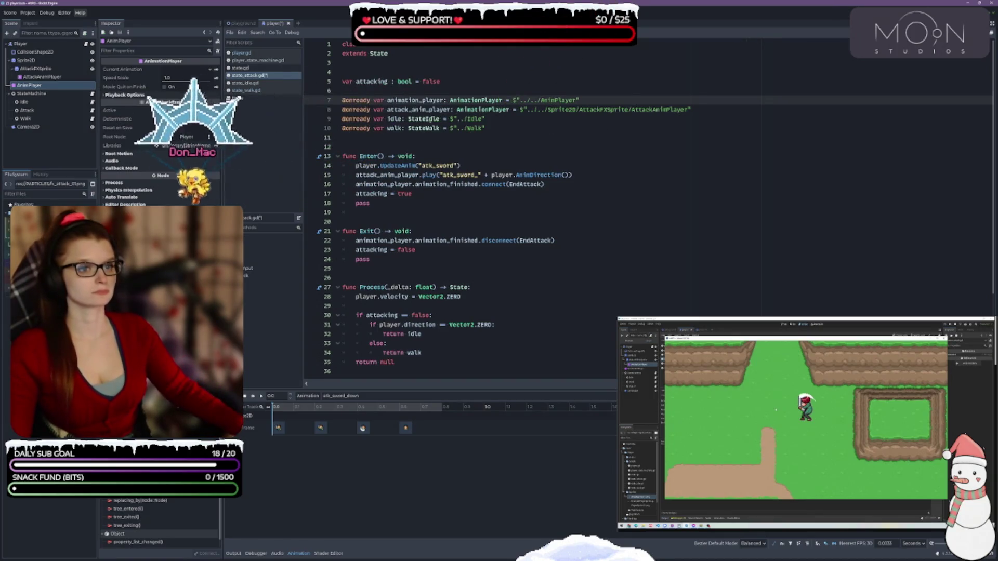
{"action": "key", "text": "BackSpace"}
{"action": "key", "text": "BackSpace"}
{"action": "key", "text": "BackSpace"}
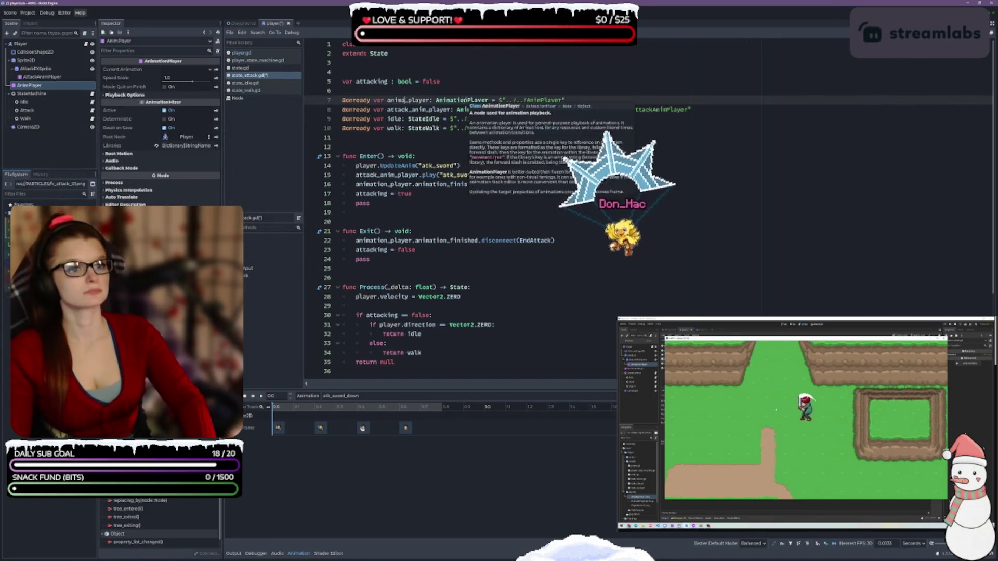
{"action": "key", "text": "ctrl+s"}
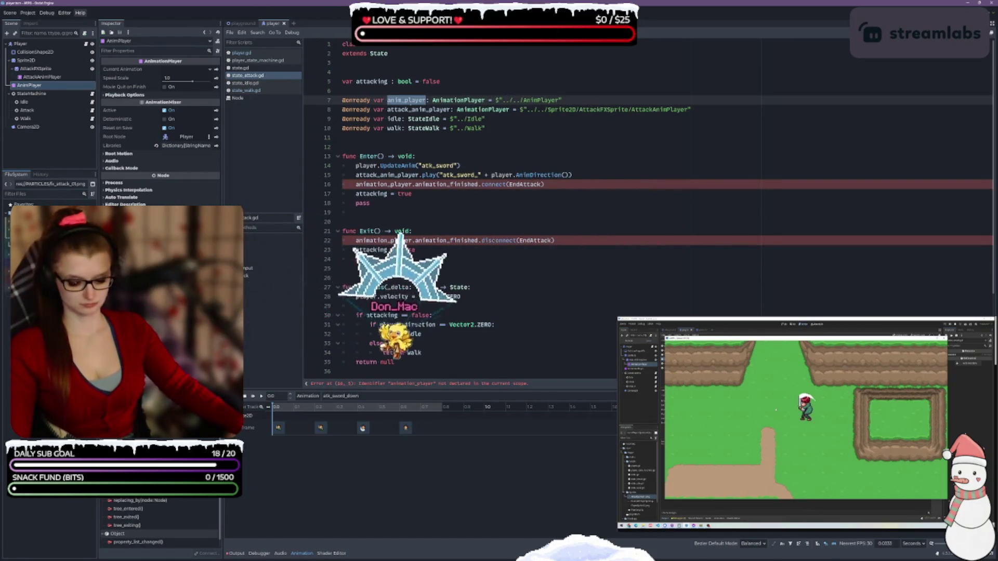
- Replace animation_player with anim_player on lines 16 and 22 of state_attack.gd and save
{"action": "left_click", "coordinate": [516, 257]}
{"action": "double_click", "coordinate": [375, 184]}
{"action": "type", "text": "anim_player"}
{"action": "double_click", "coordinate": [375, 241]}
{"action": "type", "text": "anim_player"}
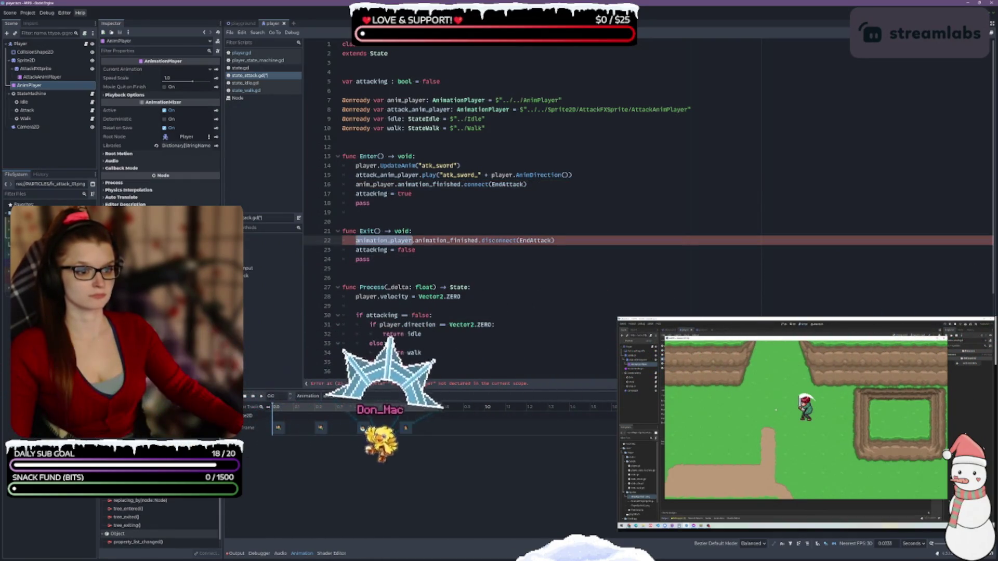
{"action": "key", "text": "ctrl+s"}
{"action": "scroll", "coordinate": [517, 323], "scroll_direction": "down", "scroll_amount": 4}
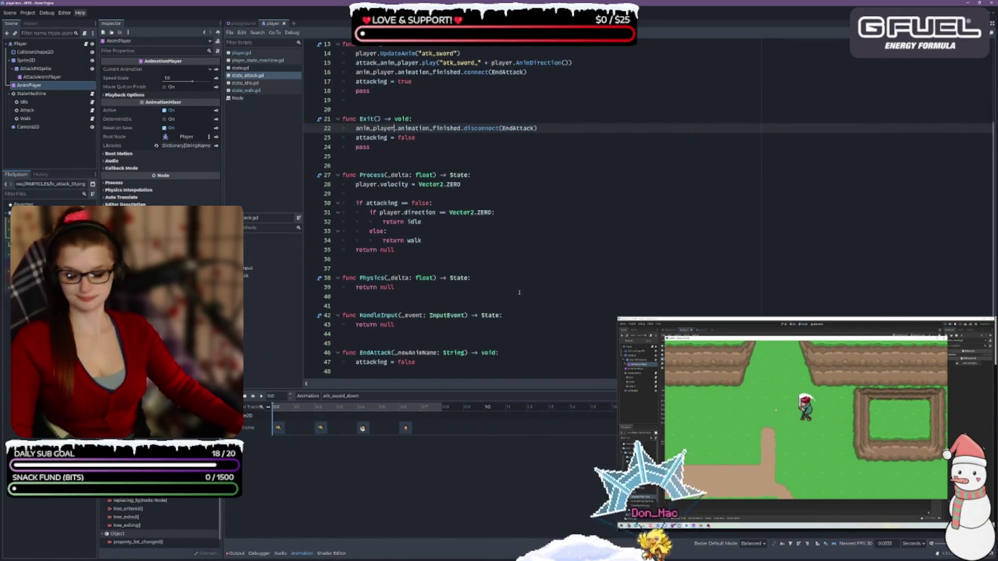
{"action": "scroll", "coordinate": [517, 292], "scroll_direction": "up", "scroll_amount": 4}
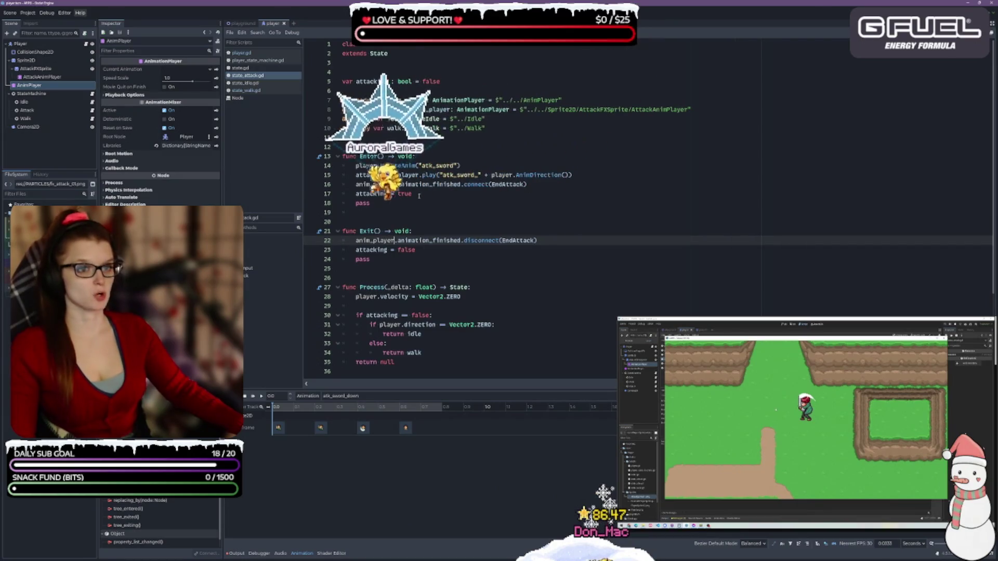
{"action": "left_click", "coordinate": [276, 61]}
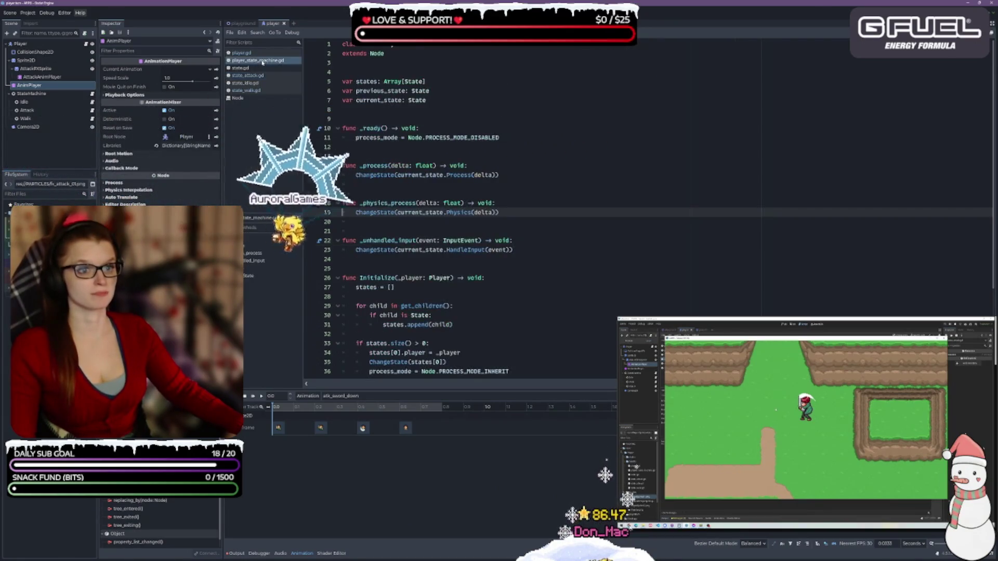
- Look over player_state_machine.gd, state.gd and state_attack.gd
{"action": "scroll", "coordinate": [583, 261], "scroll_direction": "down", "scroll_amount": 6}
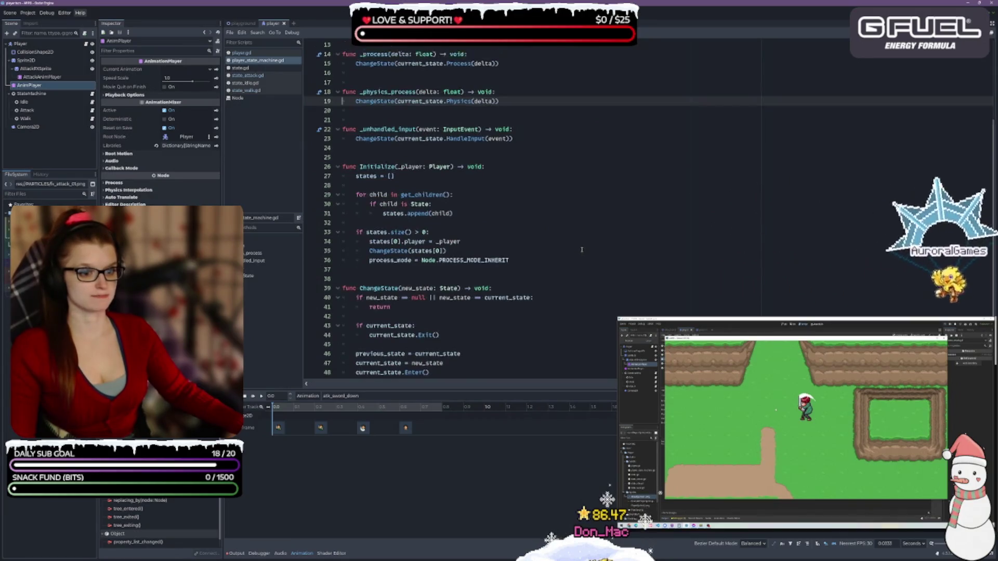
{"action": "scroll", "coordinate": [479, 269], "scroll_direction": "up", "scroll_amount": 6}
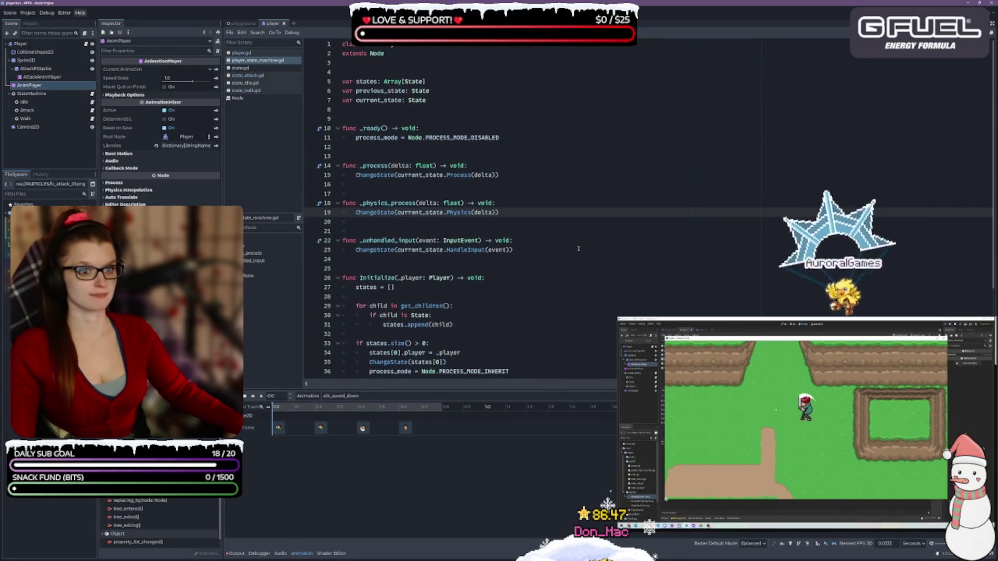
{"action": "left_click", "coordinate": [240, 67]}
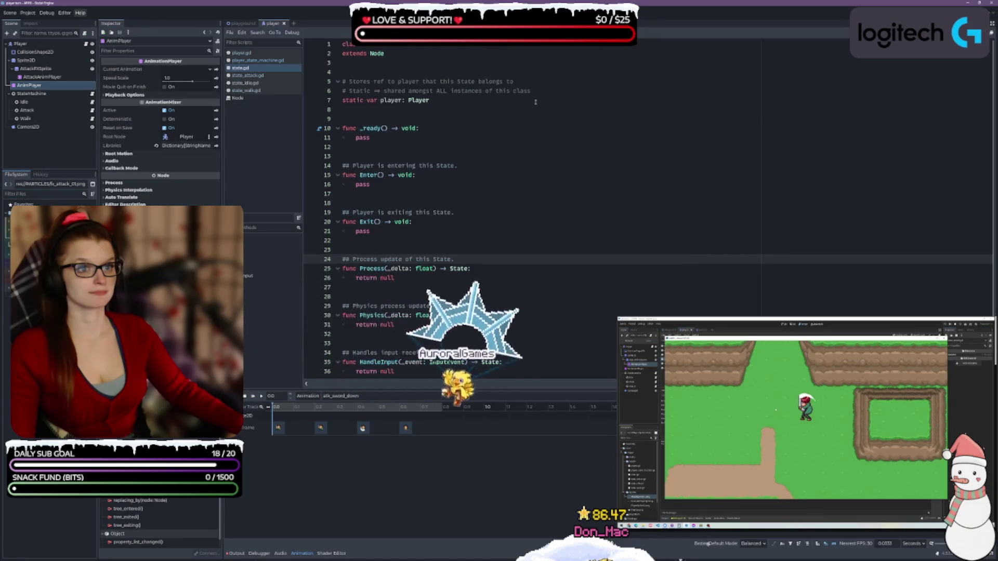
{"action": "scroll", "coordinate": [521, 182], "scroll_direction": "down", "scroll_amount": 1}
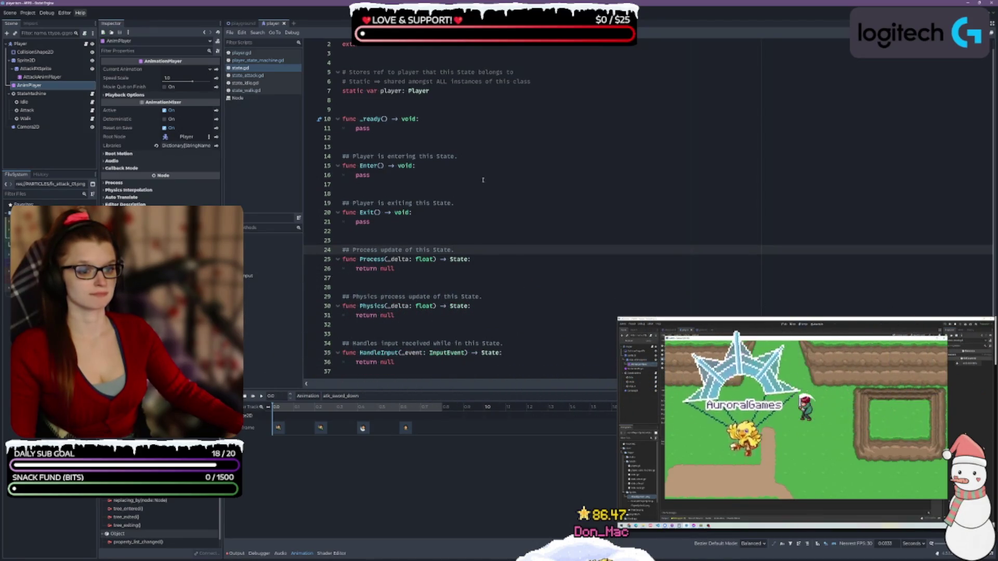
{"action": "left_click", "coordinate": [248, 76]}
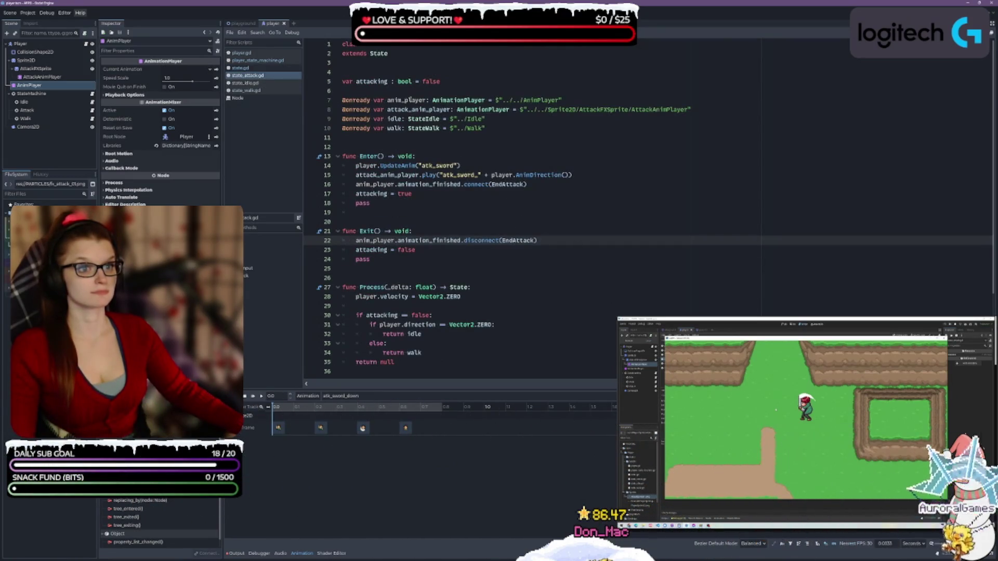
{"action": "scroll", "coordinate": [517, 218], "scroll_direction": "down", "scroll_amount": 2}
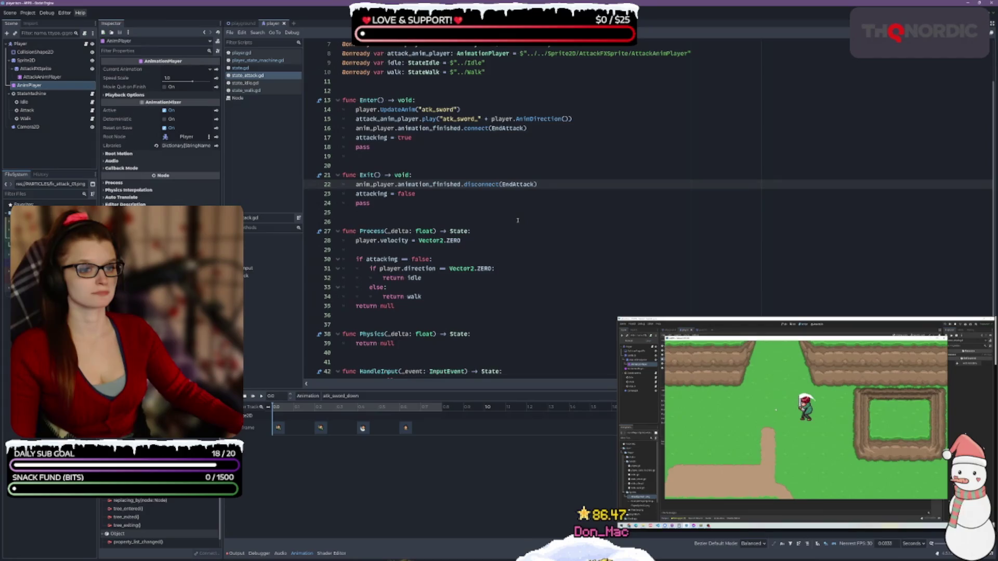
{"action": "scroll", "coordinate": [518, 221], "scroll_direction": "down", "scroll_amount": 2}
- Look over state_idle.gd and state_walk.gd, ending on player.gd
{"action": "left_click", "coordinate": [268, 83]}
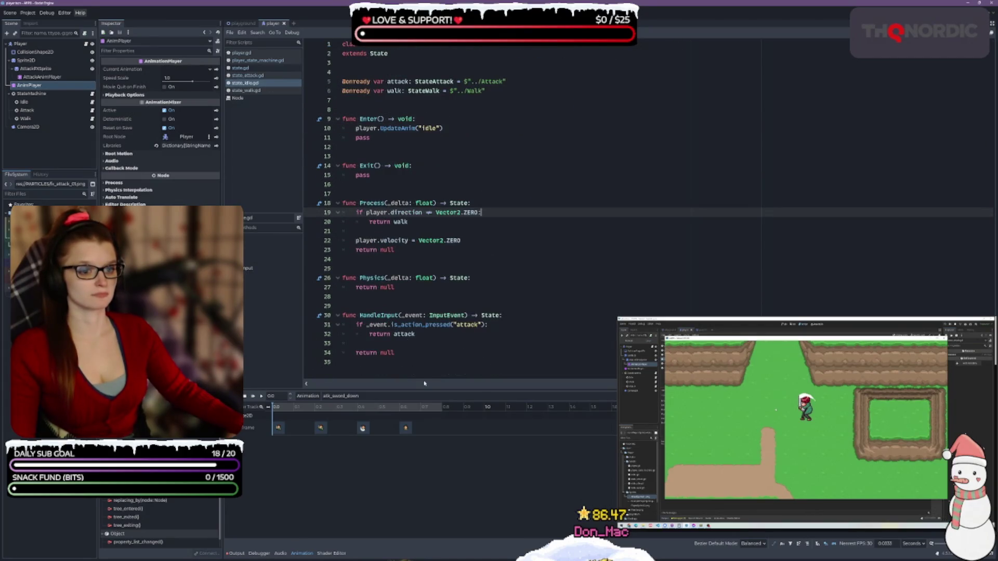
{"action": "left_click", "coordinate": [513, 316]}
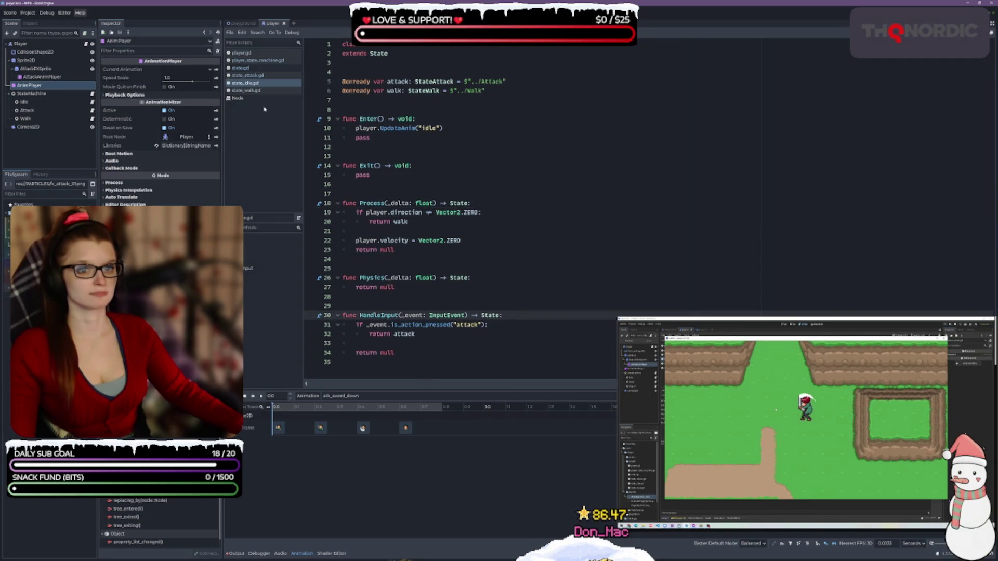
{"action": "left_click", "coordinate": [262, 92]}
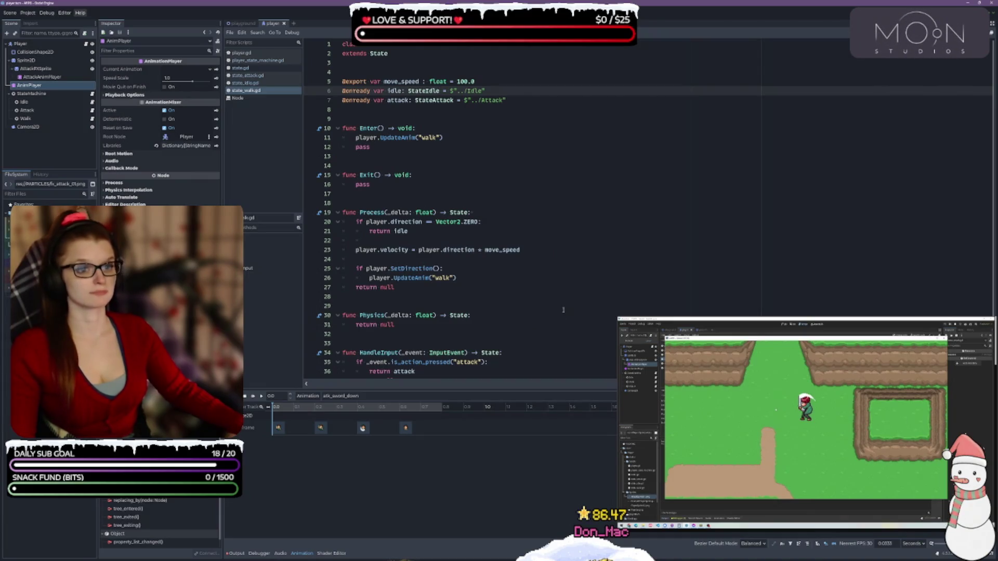
{"action": "scroll", "coordinate": [572, 312], "scroll_direction": "down", "scroll_amount": 1}
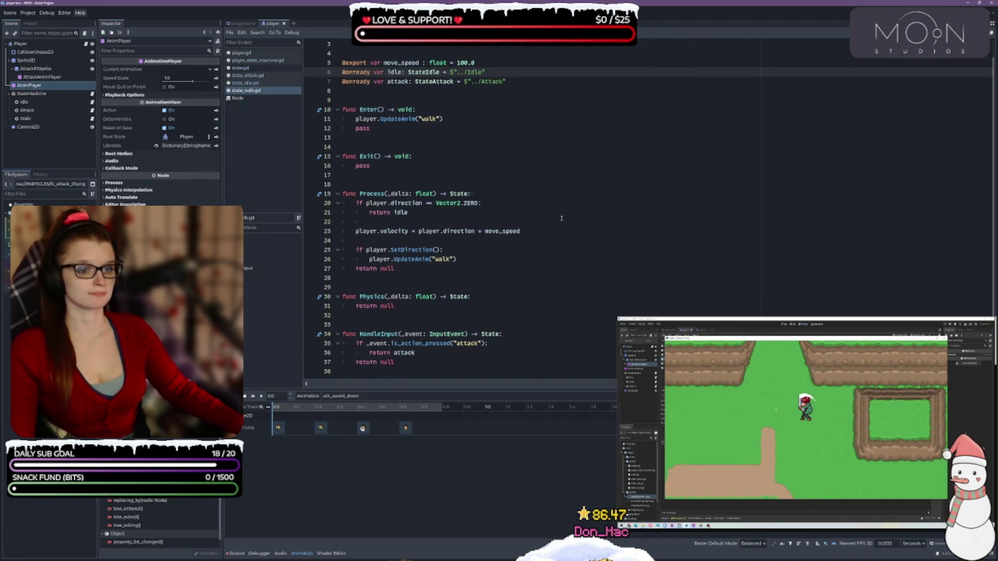
{"action": "left_click", "coordinate": [247, 99]}
{"action": "left_click", "coordinate": [246, 90]}
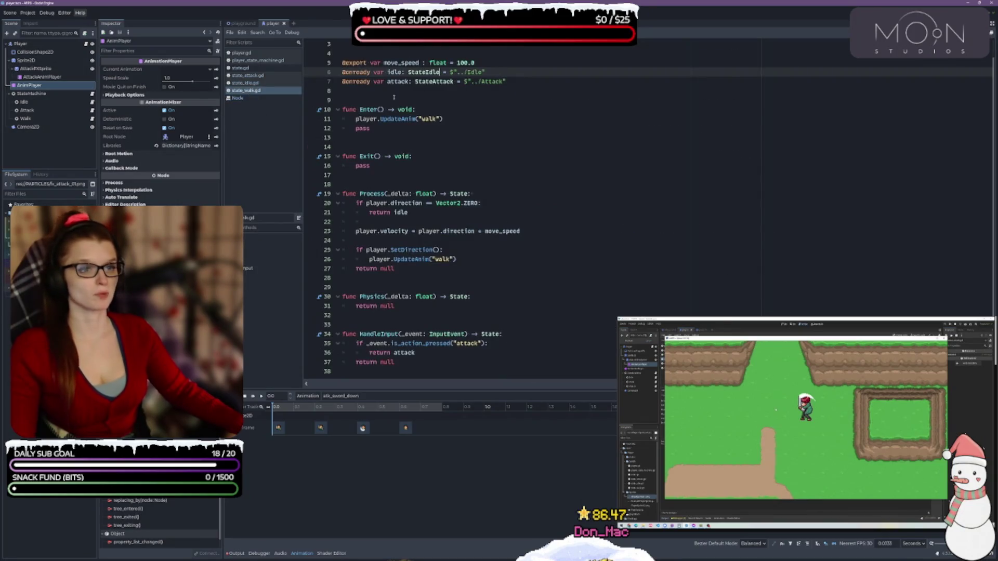
{"action": "left_click", "coordinate": [241, 52]}
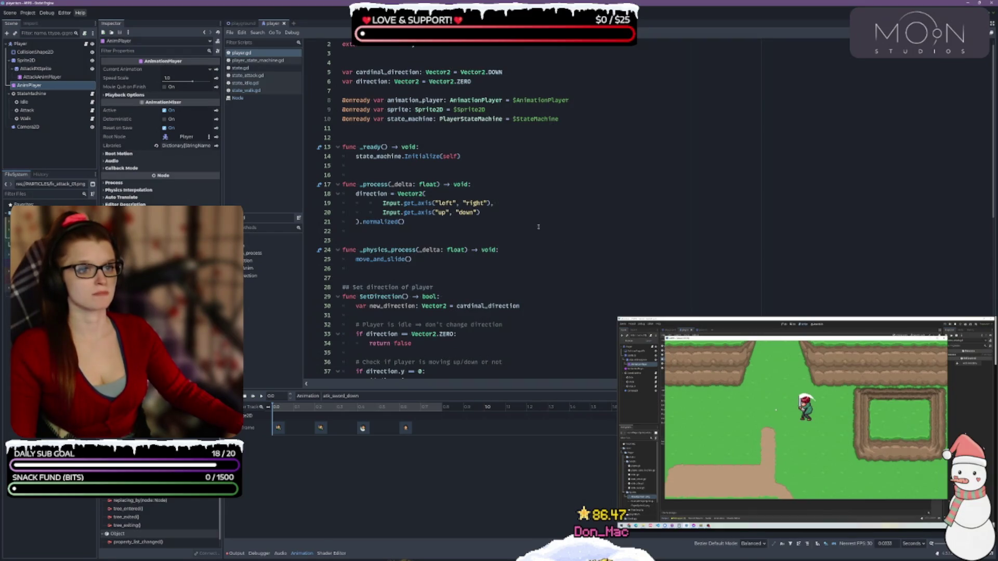
- Rename animation_player to anim_player on lines 8 and 58 of player.gd and save
{"action": "left_click", "coordinate": [432, 63]}
{"action": "scroll", "coordinate": [468, 176], "scroll_direction": "up", "scroll_amount": 1}
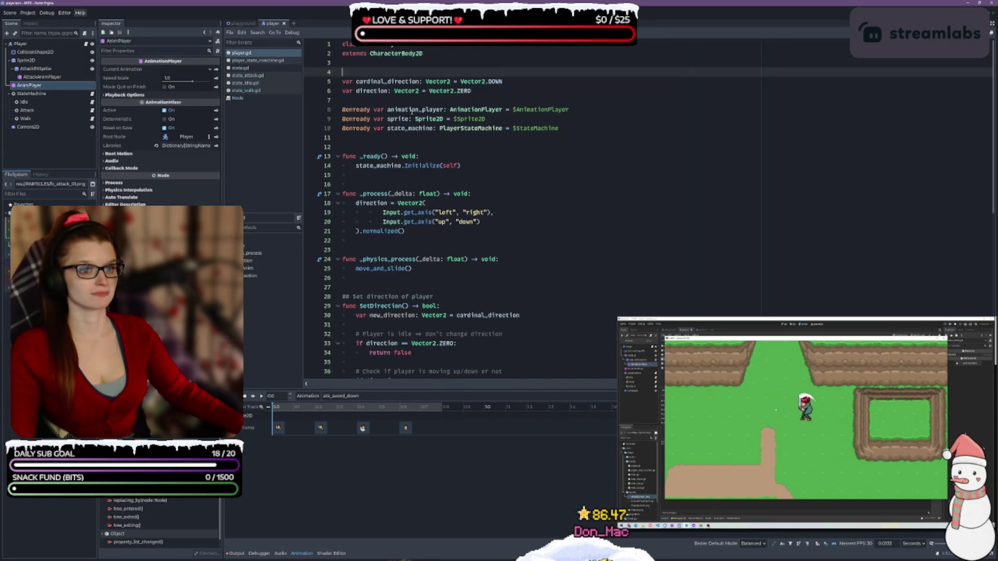
{"action": "double_click", "coordinate": [413, 110]}
{"action": "type", "text": "anim_player"}
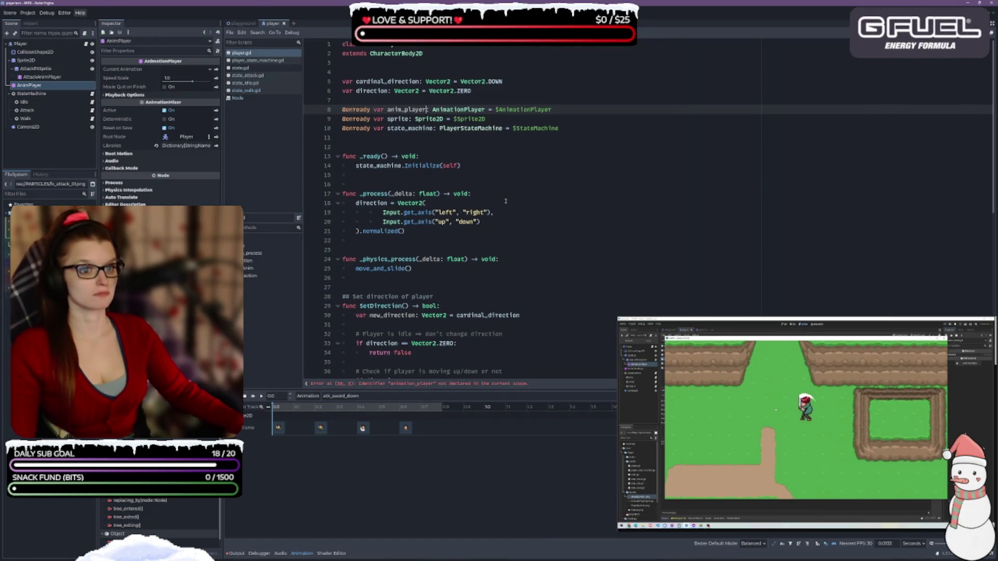
{"action": "scroll", "coordinate": [531, 224], "scroll_direction": "down", "scroll_amount": 2}
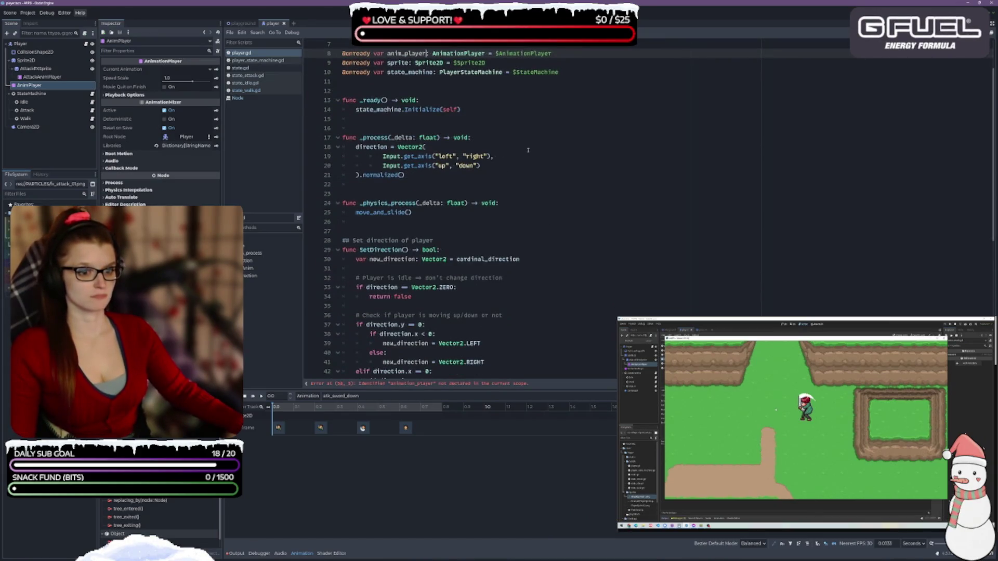
{"action": "scroll", "coordinate": [505, 212], "scroll_direction": "down", "scroll_amount": 1}
{"action": "scroll", "coordinate": [513, 253], "scroll_direction": "down", "scroll_amount": 9}
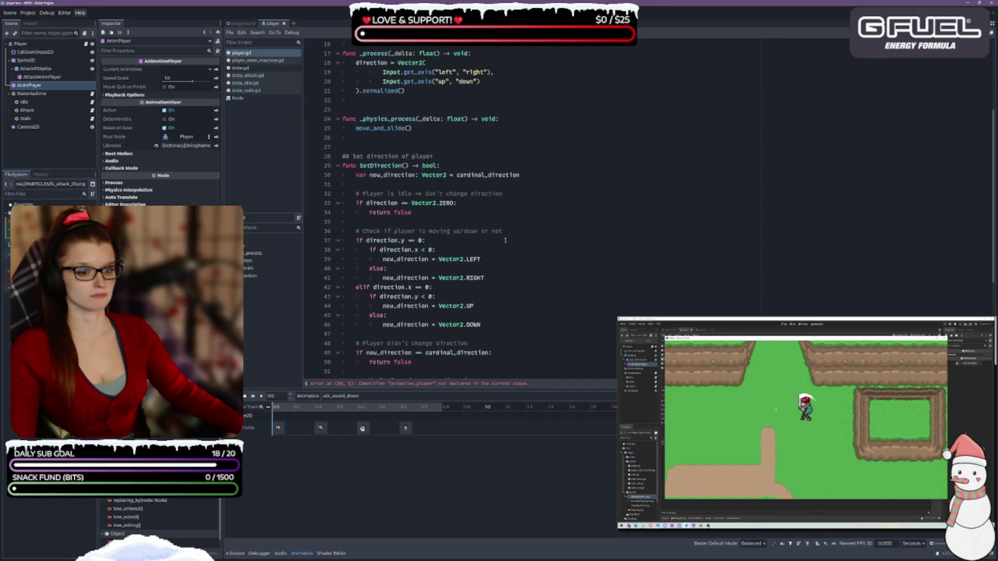
{"action": "double_click", "coordinate": [385, 250]}
{"action": "type", "text": "anim_player.play(state + \"_\" + AnimDirection("}
{"action": "key", "text": "ctrl+s"}
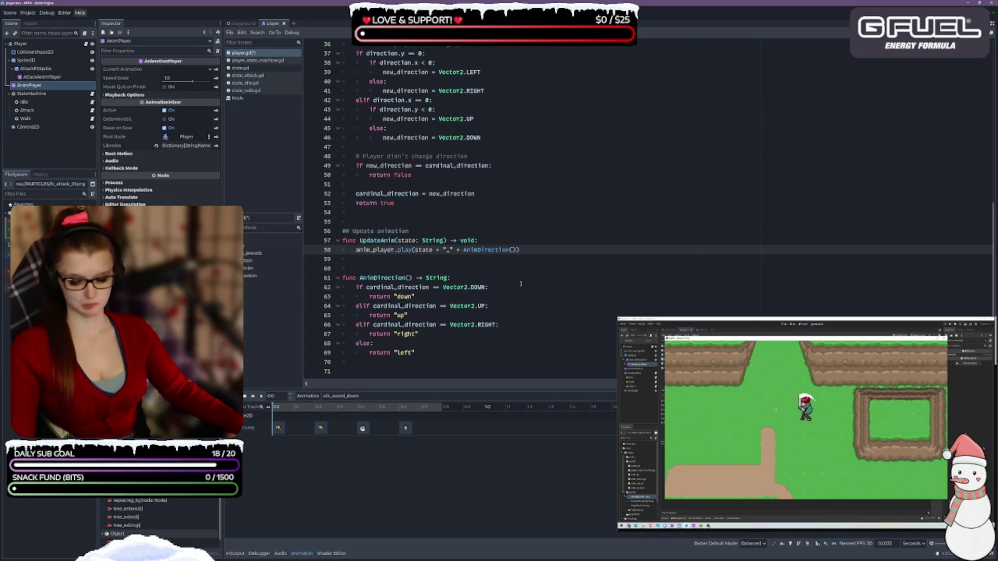
- Change the player.gd node path from $AnimationPlayer to $AnimPlayer
{"action": "scroll", "coordinate": [551, 317], "scroll_direction": "up", "scroll_amount": 12}
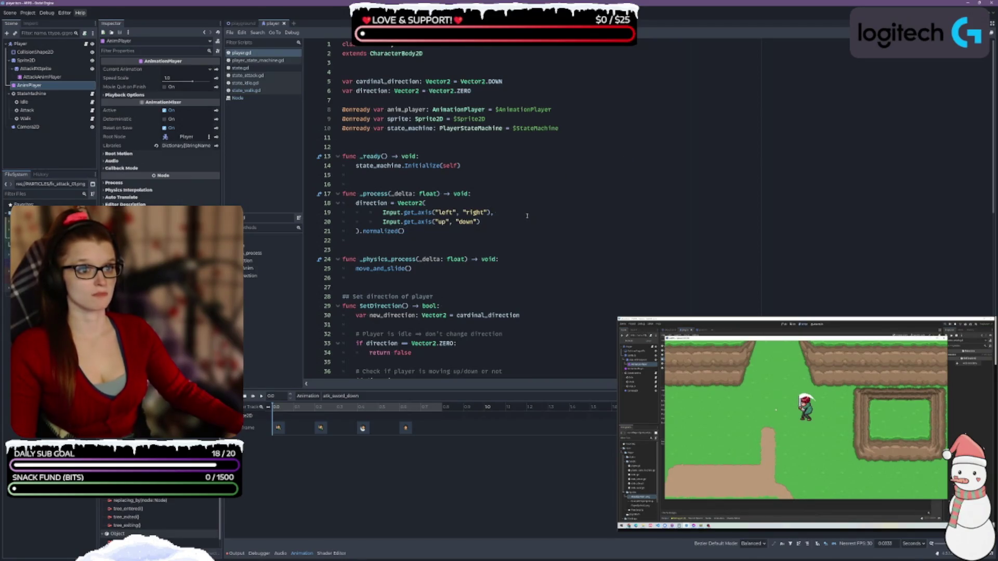
{"action": "left_click", "coordinate": [267, 61]}
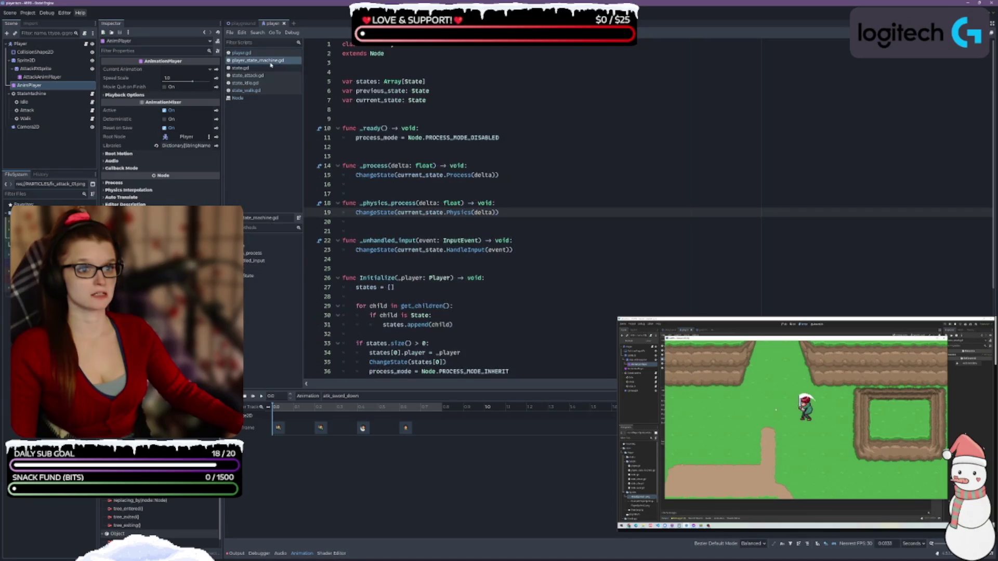
{"action": "left_click", "coordinate": [242, 53]}
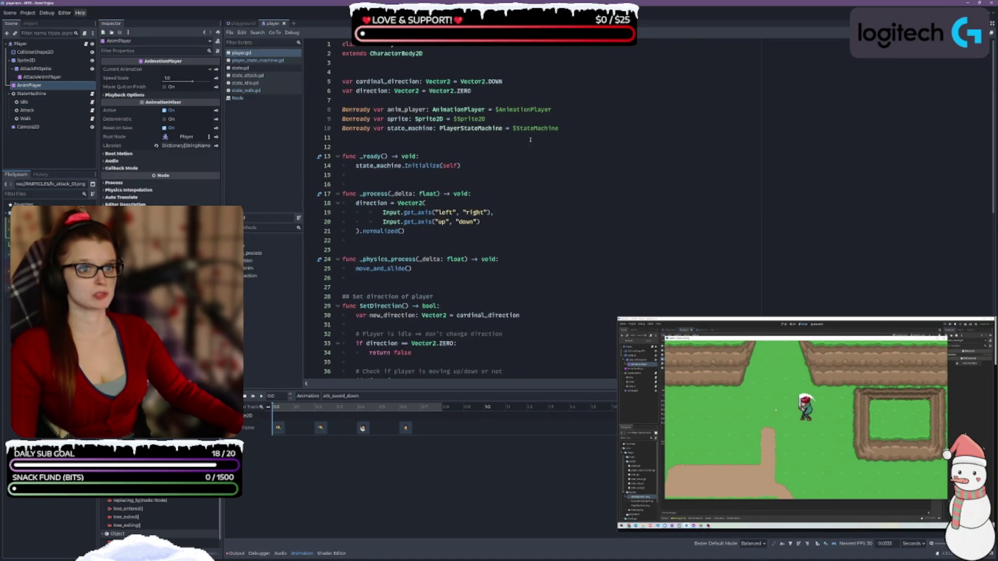
{"action": "left_click", "coordinate": [529, 110]}
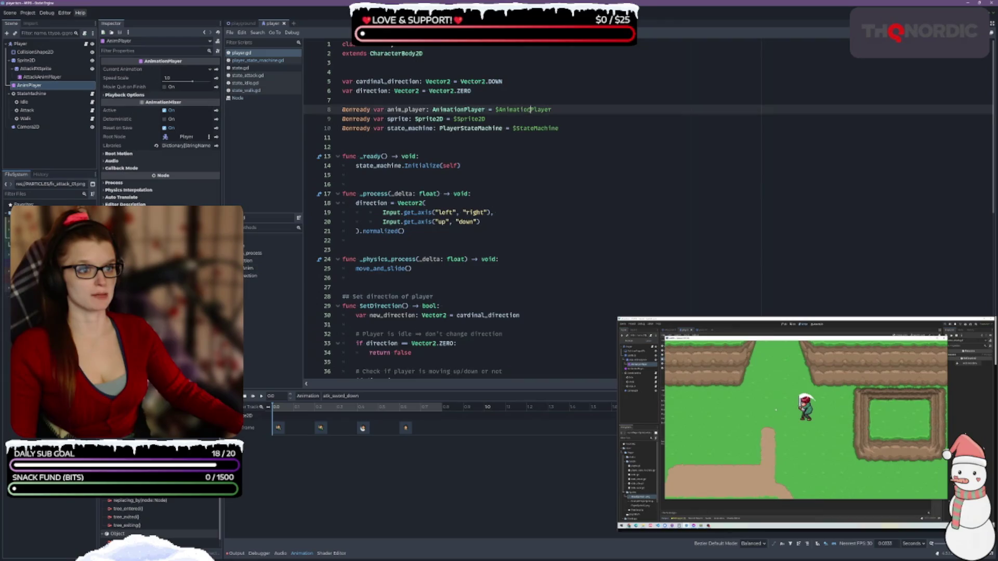
{"action": "key", "text": "BackSpace"}
{"action": "key", "text": "BackSpace"}
{"action": "key", "text": "BackSpace"}
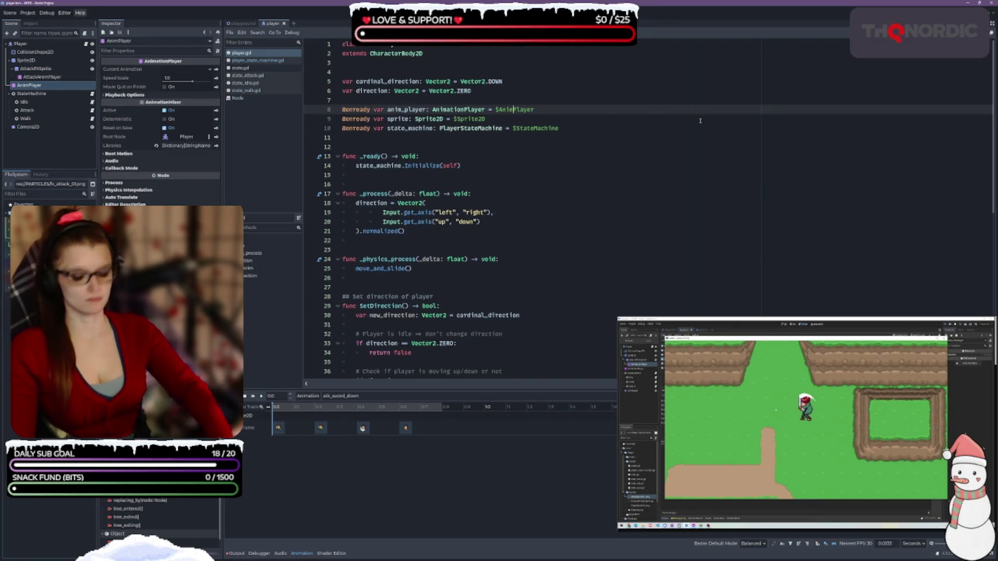
- Check the state machine, state, attack, idle and walk scripts, then run the player scene with F6
{"action": "left_click", "coordinate": [608, 184]}
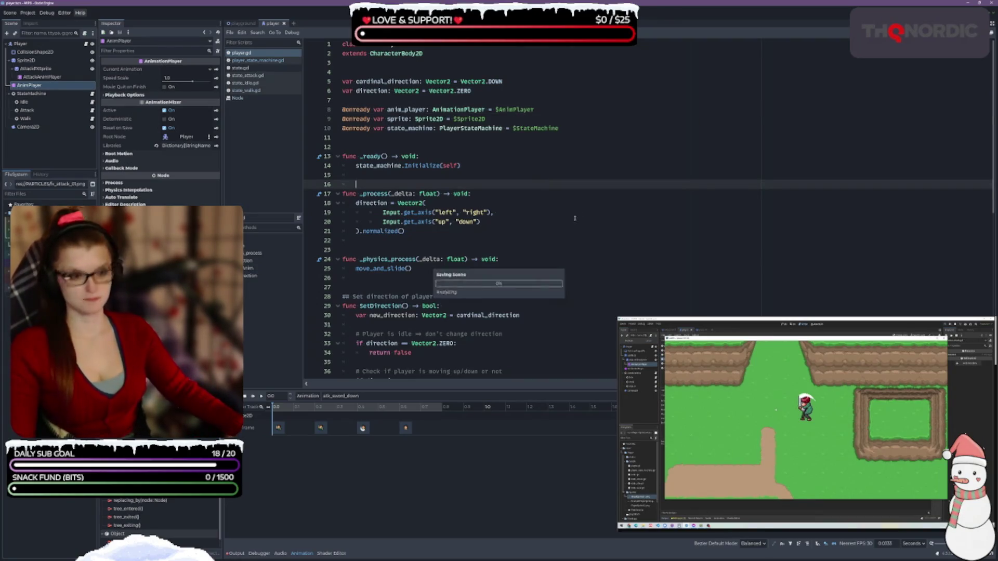
{"action": "left_click", "coordinate": [263, 61]}
{"action": "left_click", "coordinate": [264, 67]}
{"action": "left_click", "coordinate": [264, 76]}
{"action": "scroll", "coordinate": [592, 240], "scroll_direction": "up", "scroll_amount": 3}
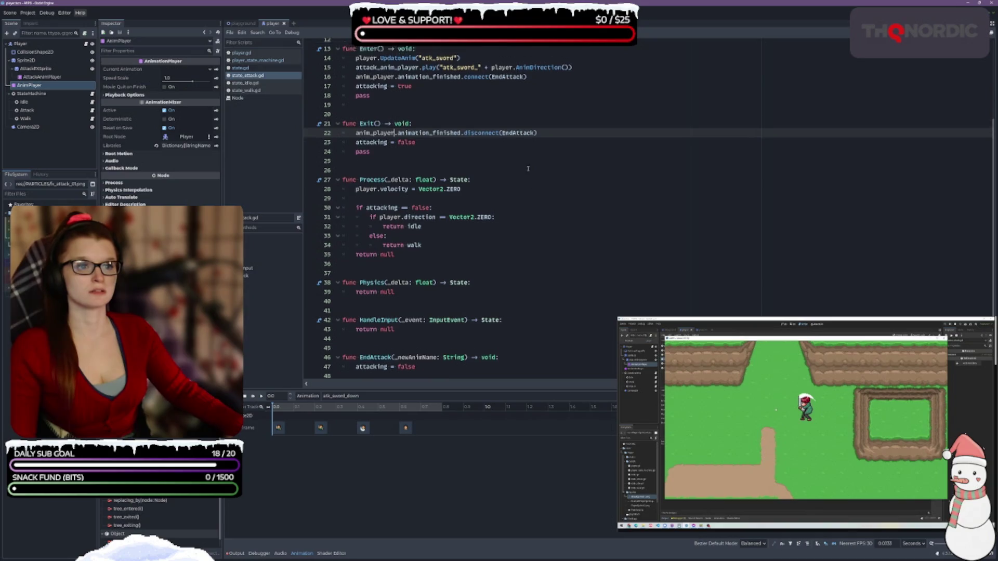
{"action": "left_click", "coordinate": [592, 240]}
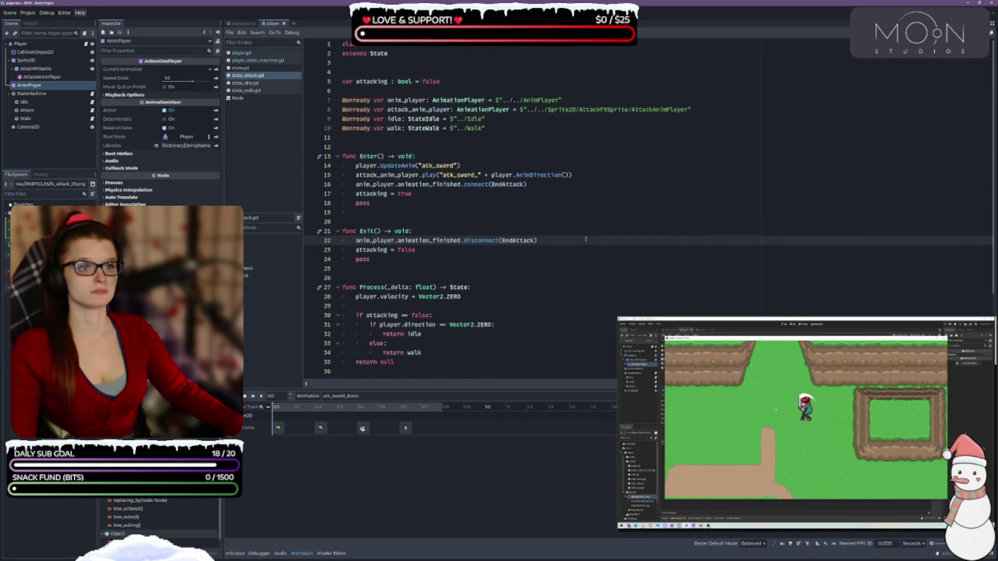
{"action": "left_click", "coordinate": [250, 84]}
{"action": "left_click", "coordinate": [256, 91]}
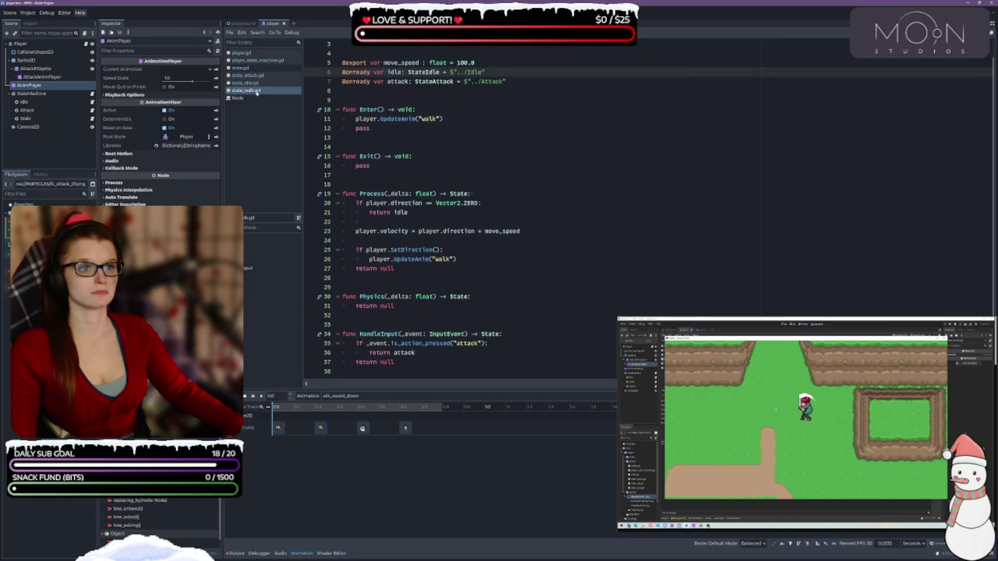
{"action": "left_click", "coordinate": [253, 54]}
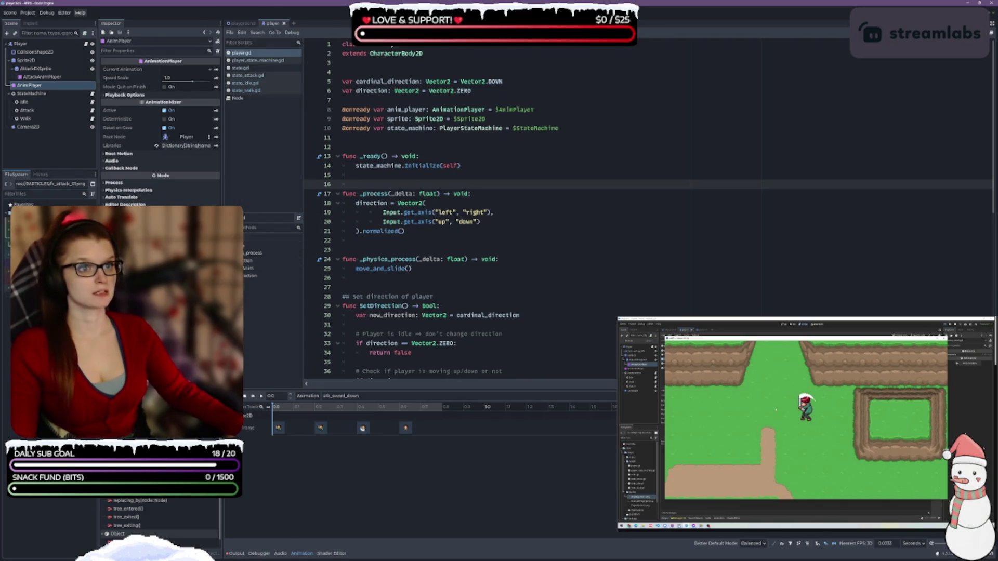
{"action": "key", "text": "F6"}
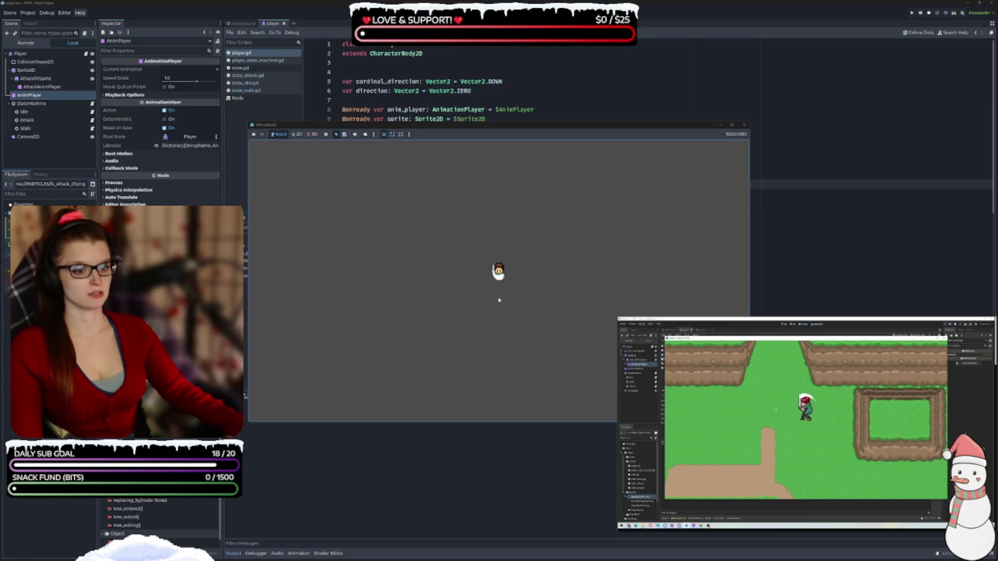
- Run the playground level, walk the character right, left, up and down, then close the game
{"action": "left_click", "coordinate": [744, 125]}
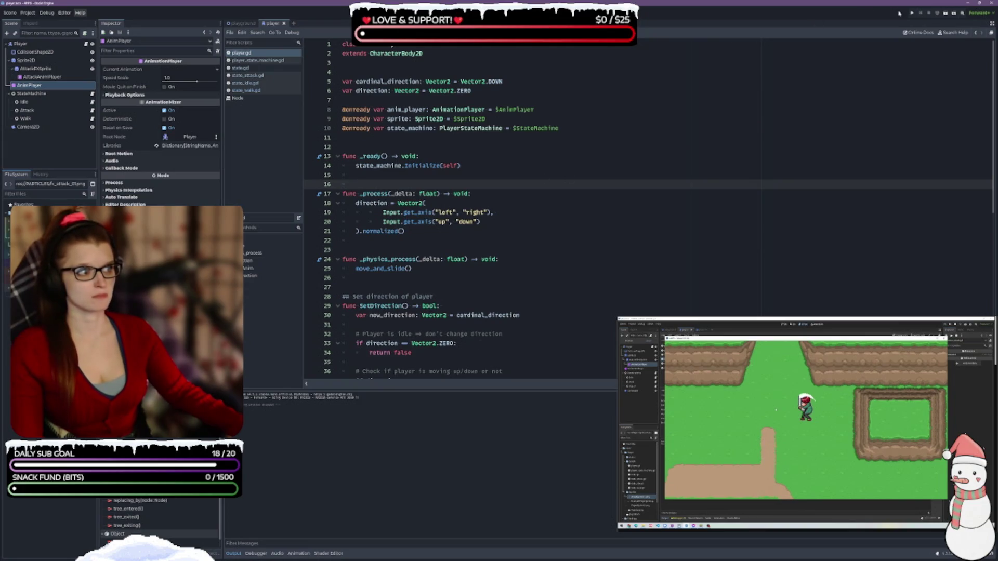
{"action": "left_click", "coordinate": [242, 24]}
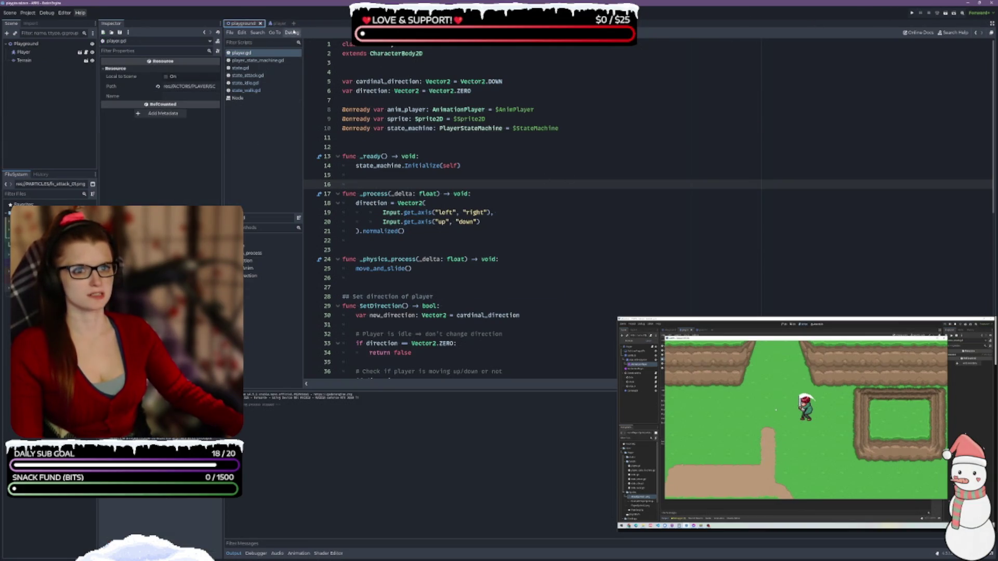
{"action": "left_click", "coordinate": [945, 13]}
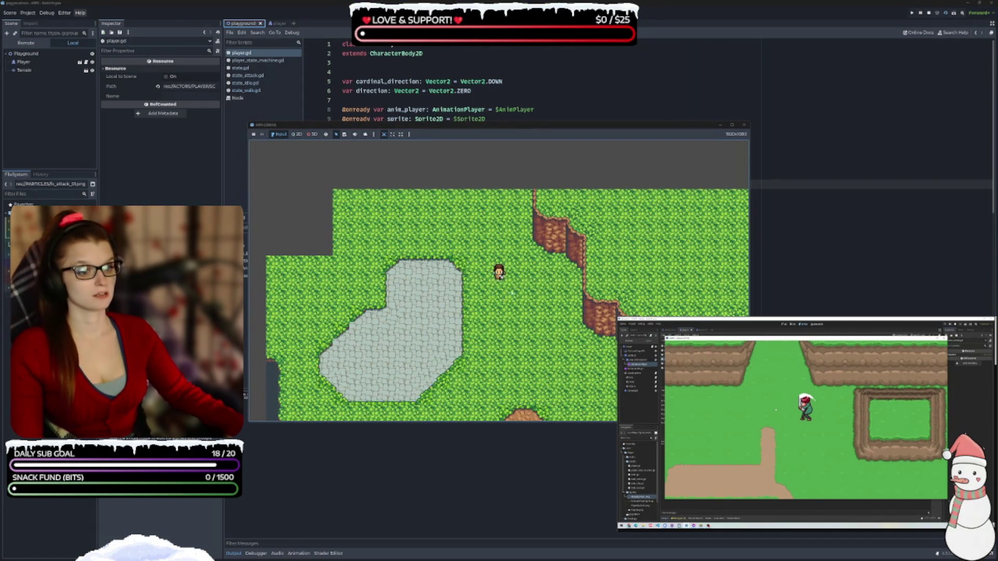
{"action": "key", "text": "Right"}
{"action": "key", "text": "Left"}
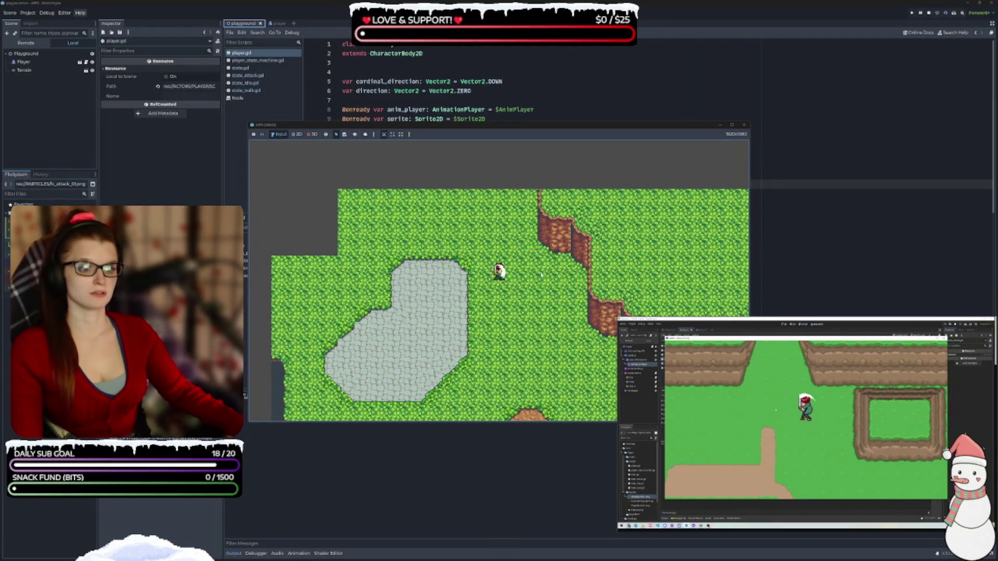
{"action": "key", "text": "Left"}
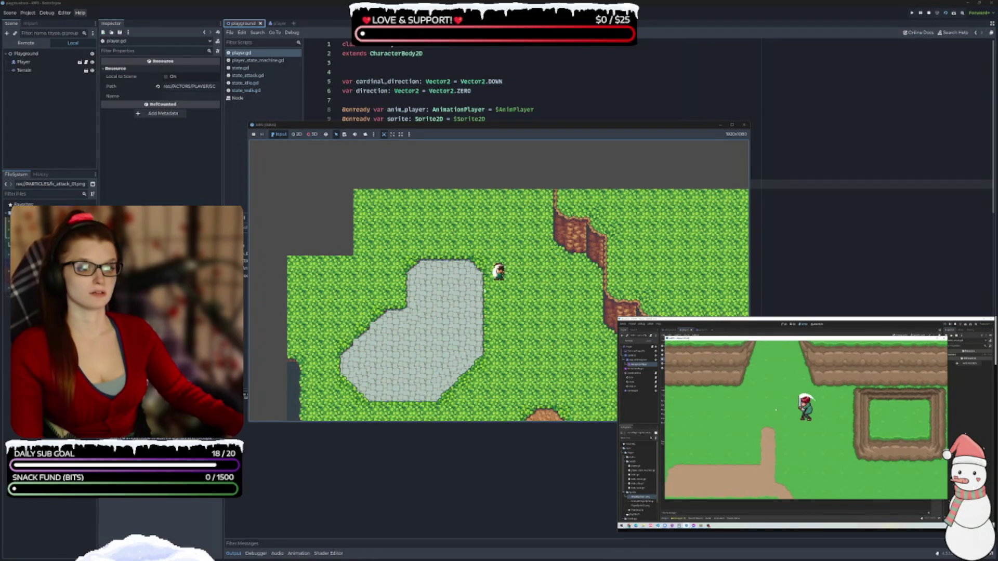
{"action": "key", "text": "Up"}
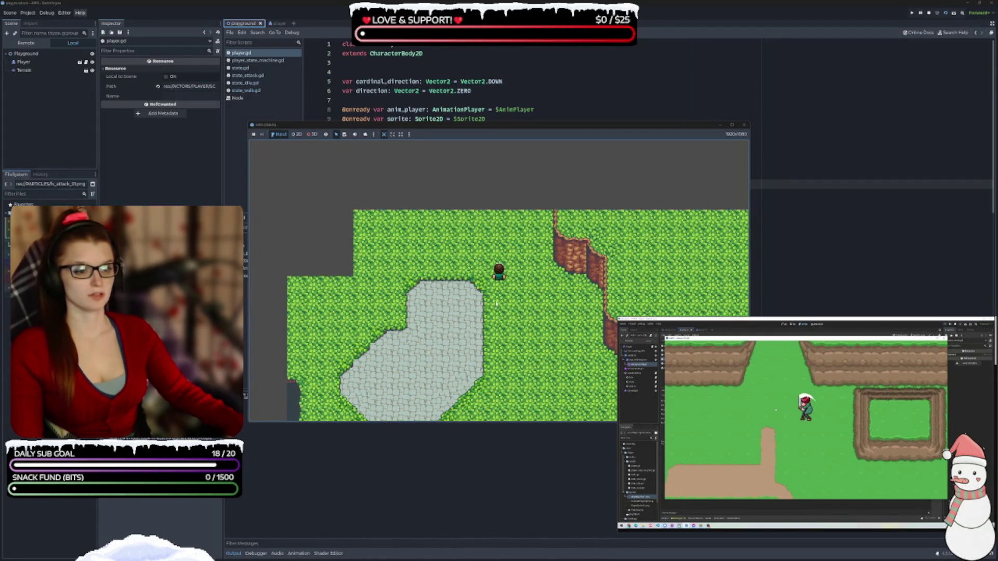
{"action": "key", "text": "Down"}
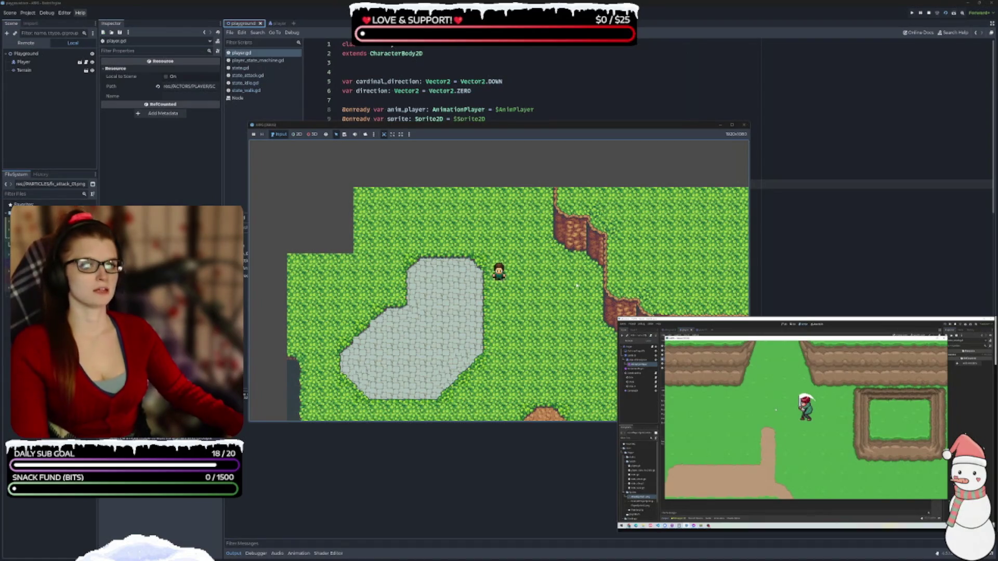
{"action": "left_click", "coordinate": [744, 125]}
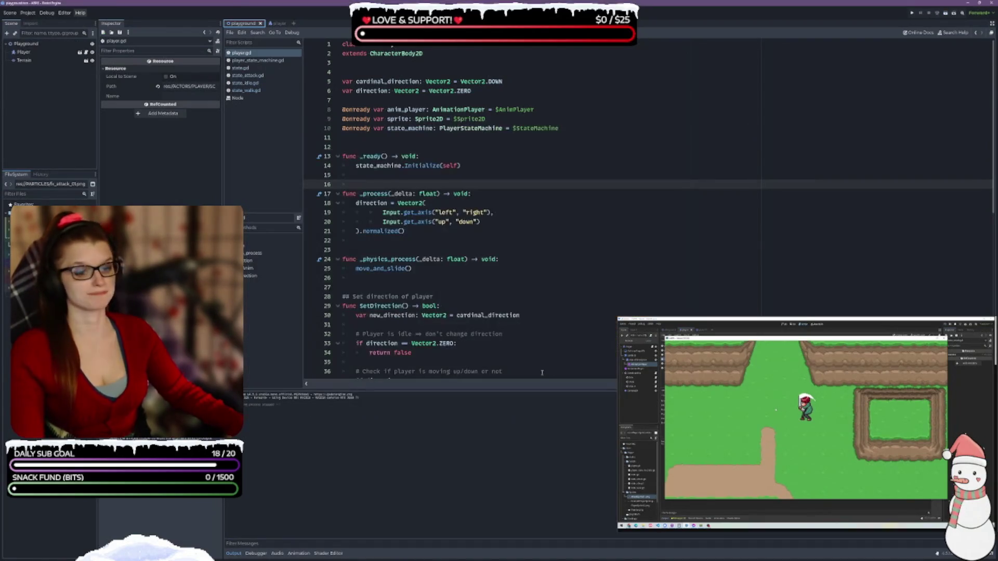
{"action": "left_click", "coordinate": [234, 554]}
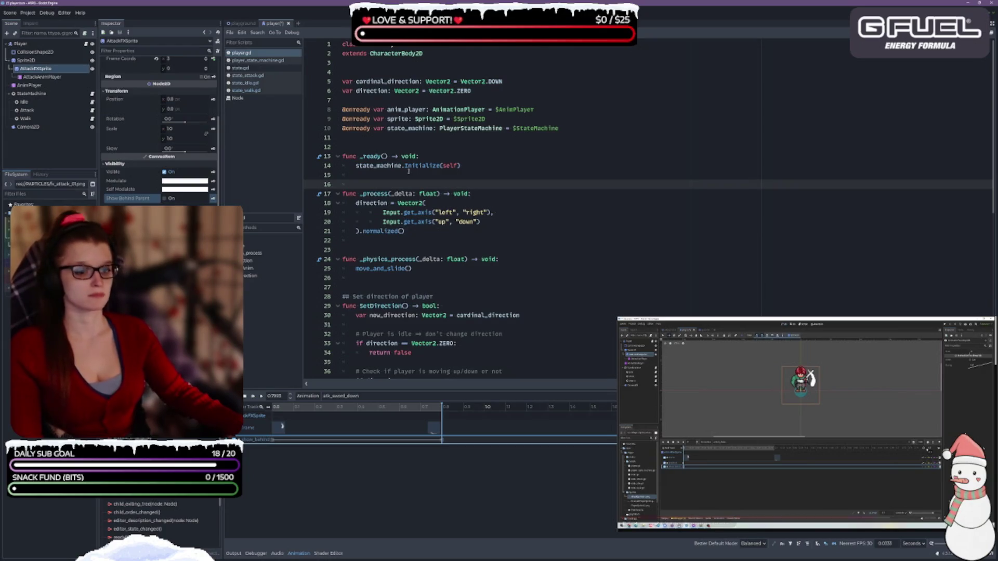
- Key AttackFXSprite visible at 0 and hidden at about 0.7968 in atk_sword_down, then save
{"action": "left_click_drag", "start_coordinate": [442, 407], "coordinate": [274, 407]}
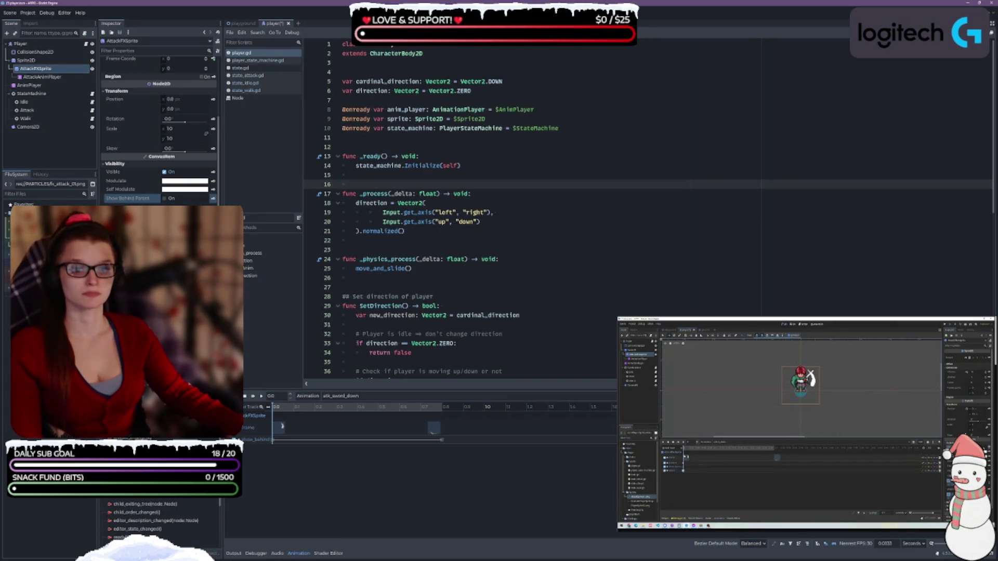
{"action": "left_click", "coordinate": [213, 174]}
{"action": "left_click", "coordinate": [470, 301]}
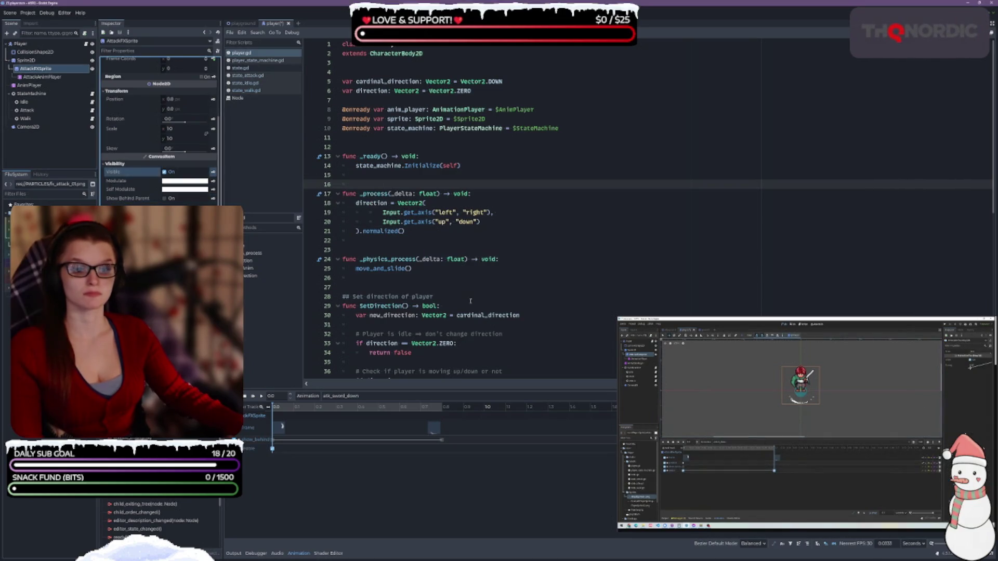
{"action": "left_click", "coordinate": [442, 409]}
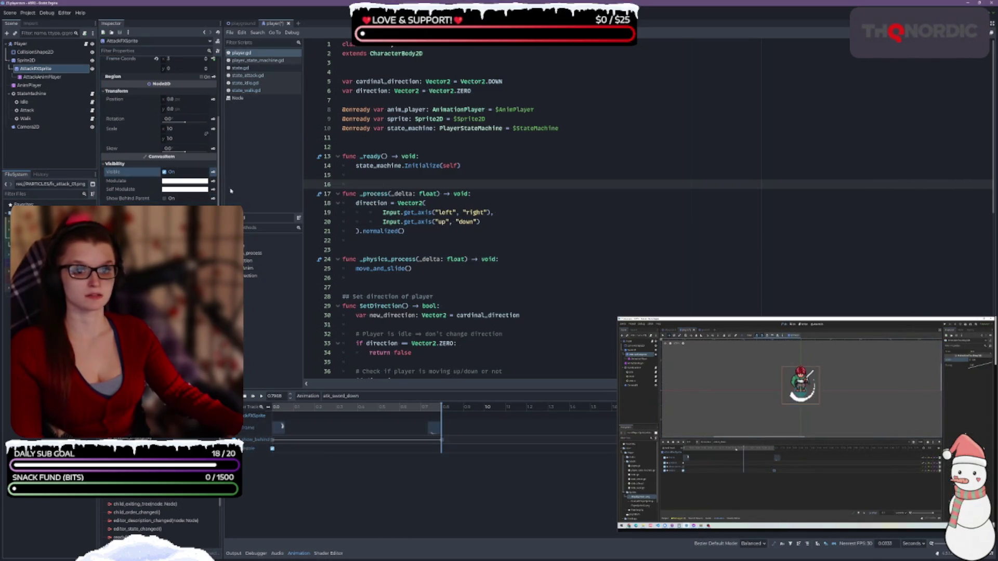
{"action": "left_click", "coordinate": [164, 172]}
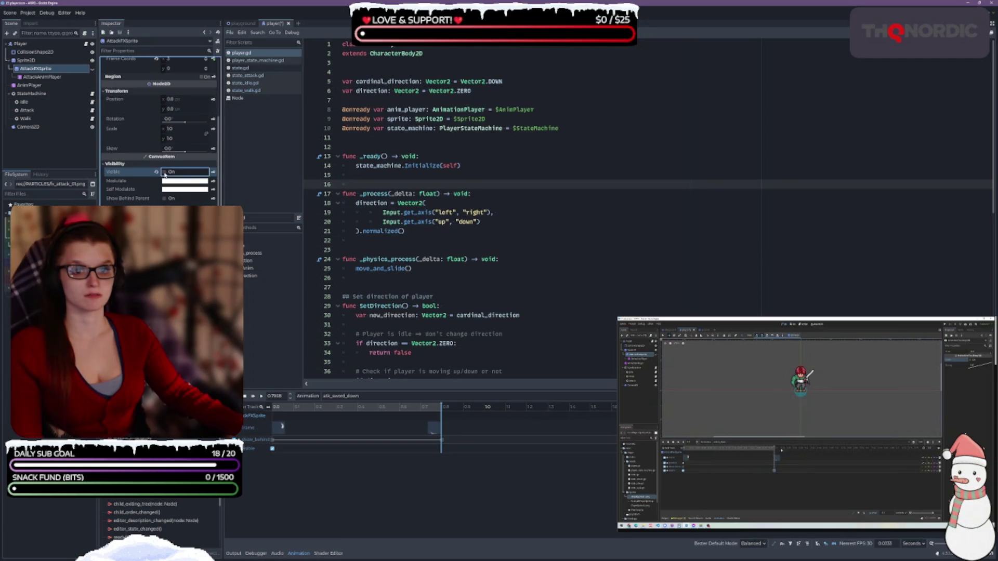
{"action": "left_click", "coordinate": [213, 172]}
{"action": "key", "text": "ctrl+s"}
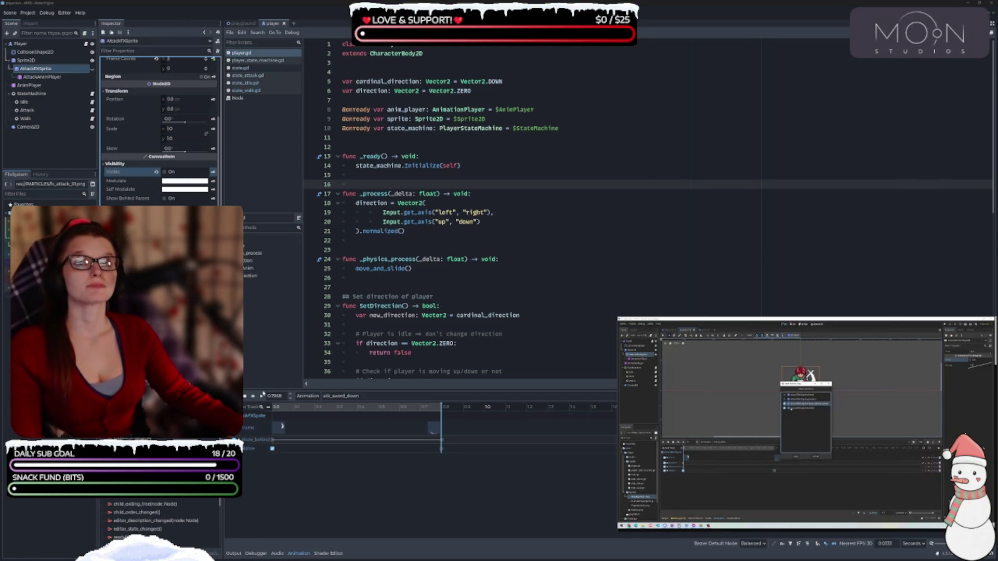
- Move atk_sword_down's last Frame key from 0.7333 to 0.8 and save the player scene
{"action": "left_click", "coordinate": [312, 442]}
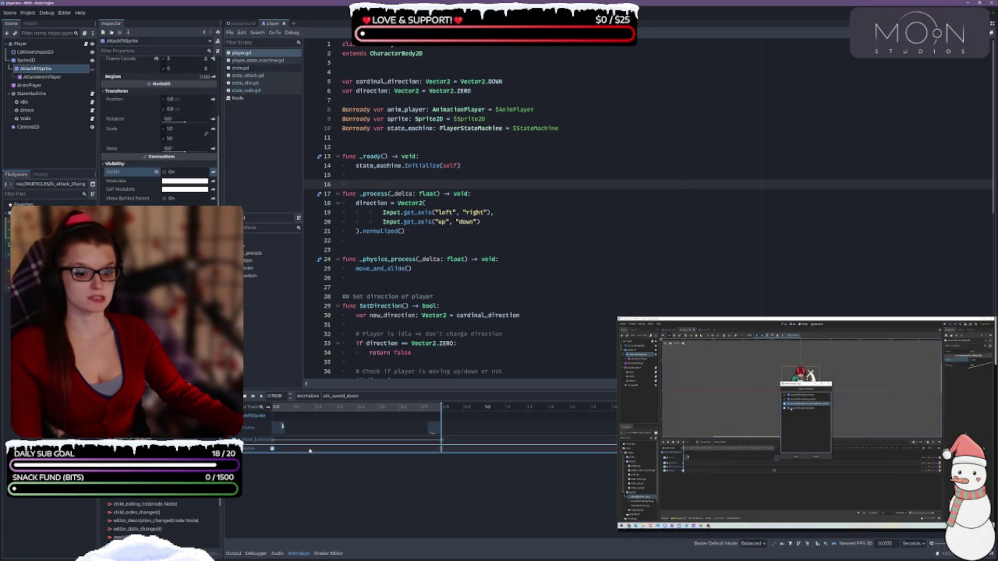
{"action": "right_click", "coordinate": [312, 442]}
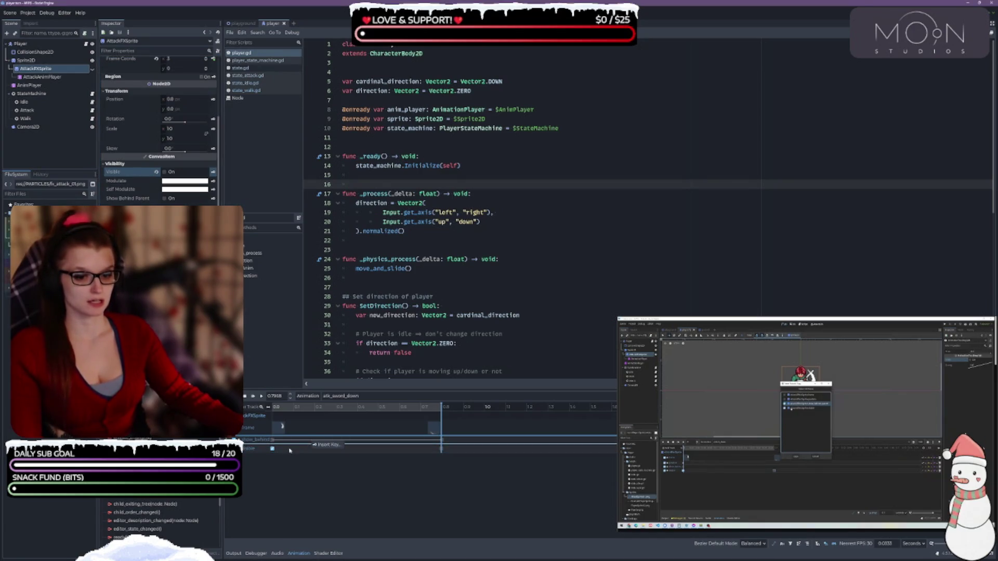
{"action": "left_click", "coordinate": [262, 444]}
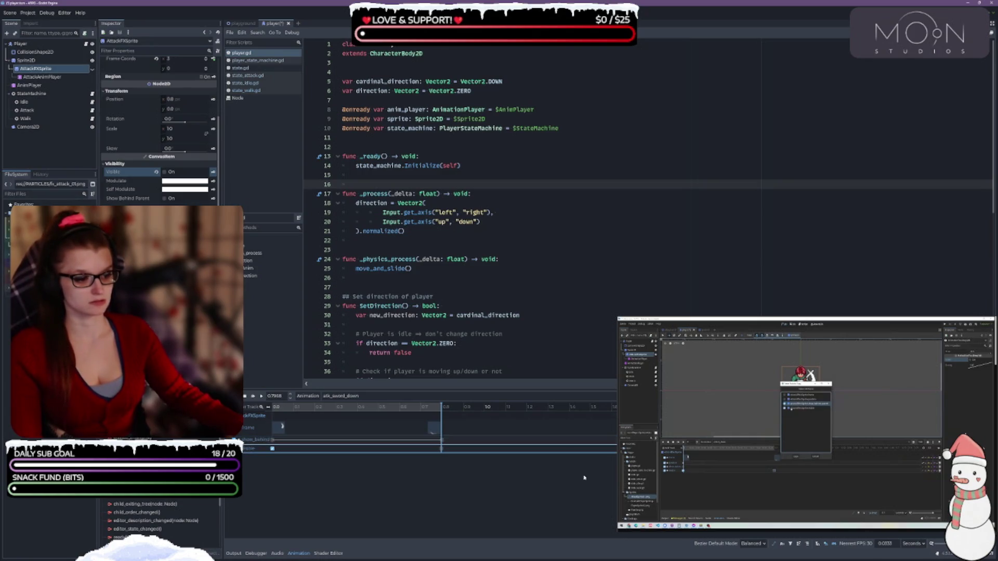
{"action": "key", "text": "ctrl+s"}
{"action": "left_click", "coordinate": [790, 411]}
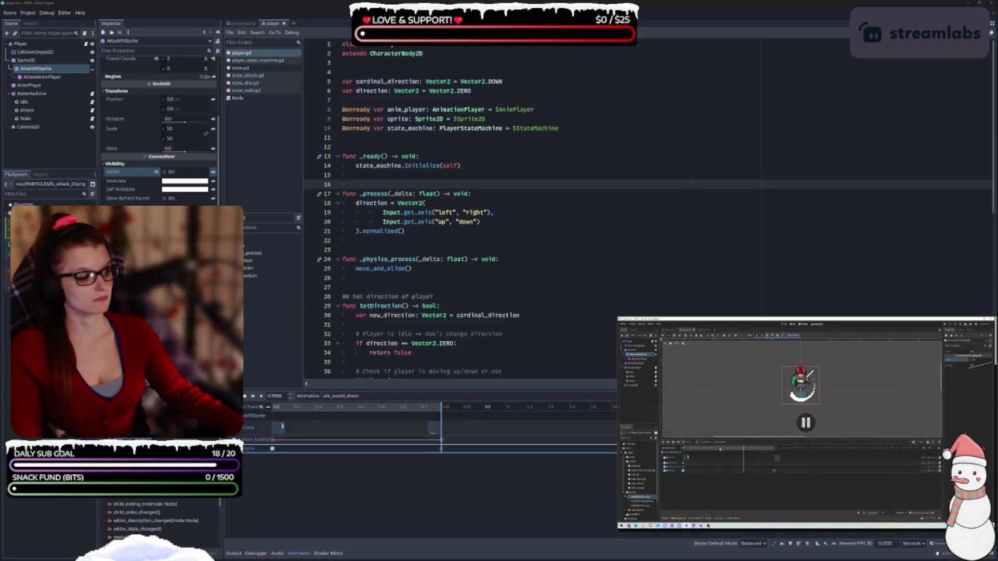
{"action": "left_click", "coordinate": [312, 449]}
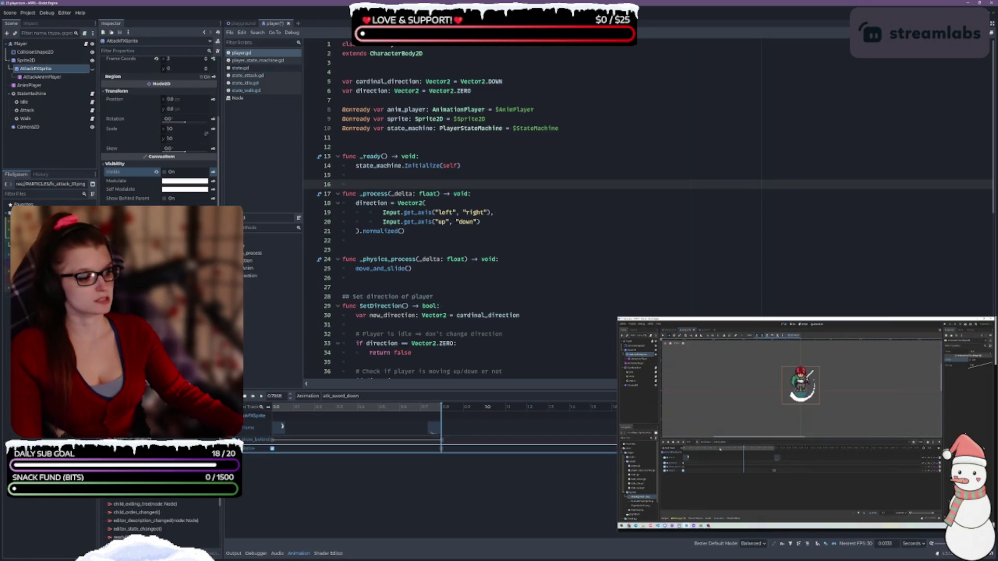
{"action": "key", "text": "ctrl+s"}
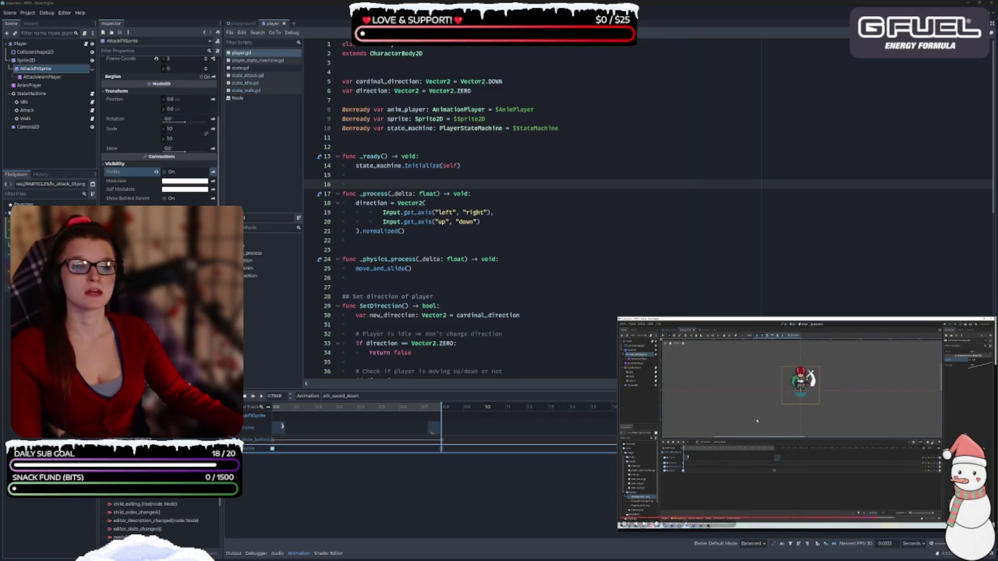
{"action": "left_click", "coordinate": [437, 432]}
{"action": "left_click", "coordinate": [437, 429]}
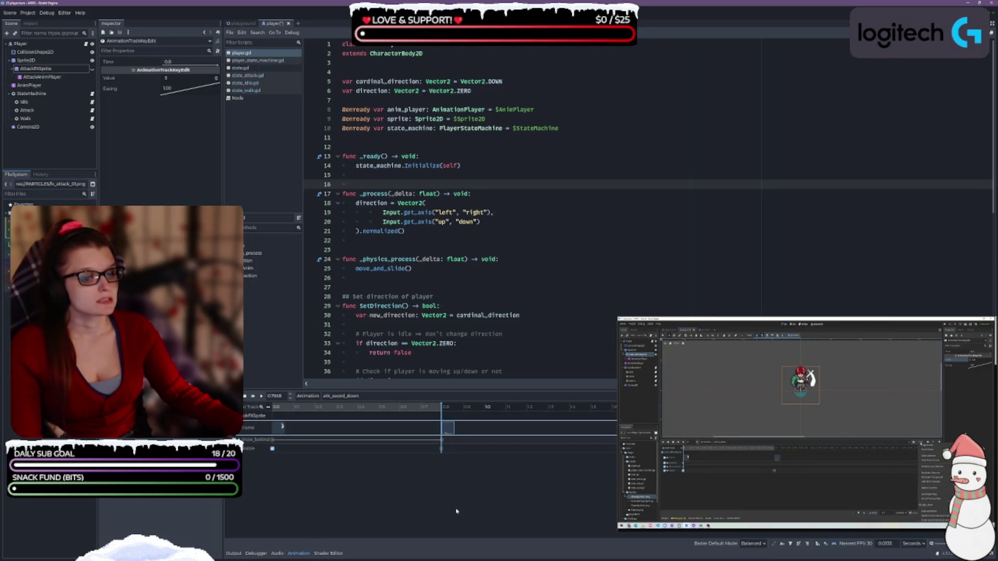
{"action": "key", "text": "ctrl+s"}
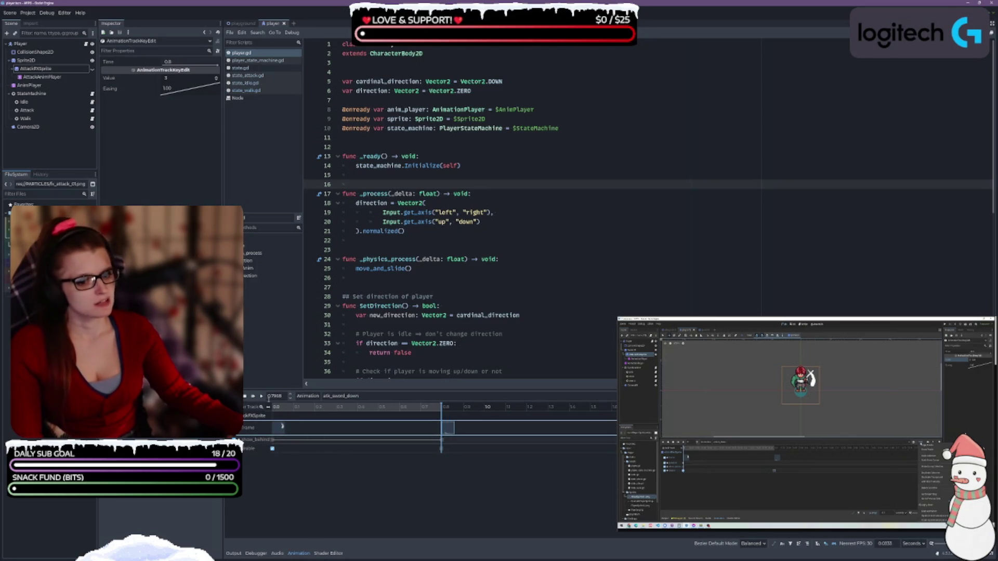
{"action": "key", "text": "ctrl+F1"}
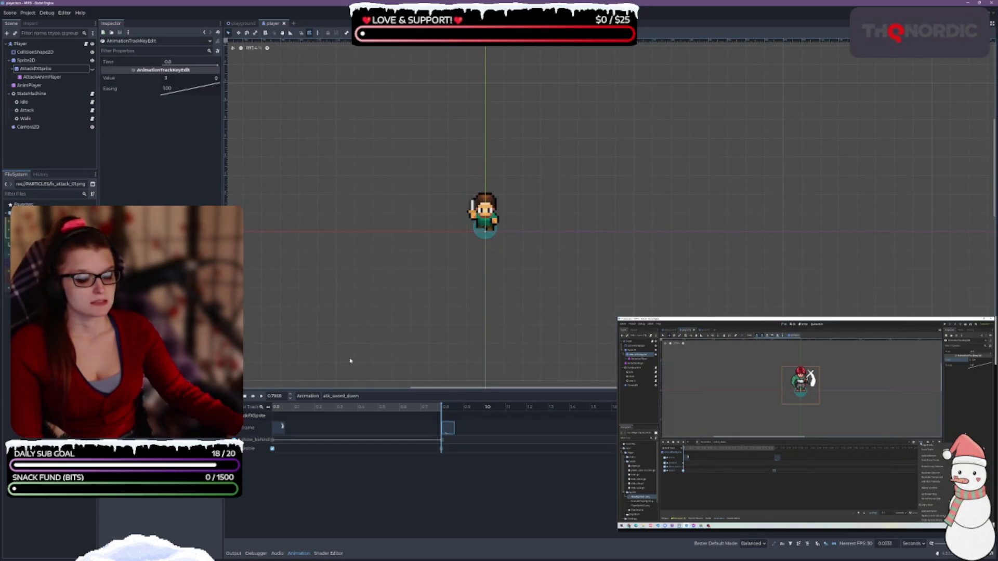
- Preview atk_sword_down, then copy its show_behind_parent and visible tracks
{"action": "left_click", "coordinate": [261, 397]}
{"action": "left_click", "coordinate": [262, 396]}
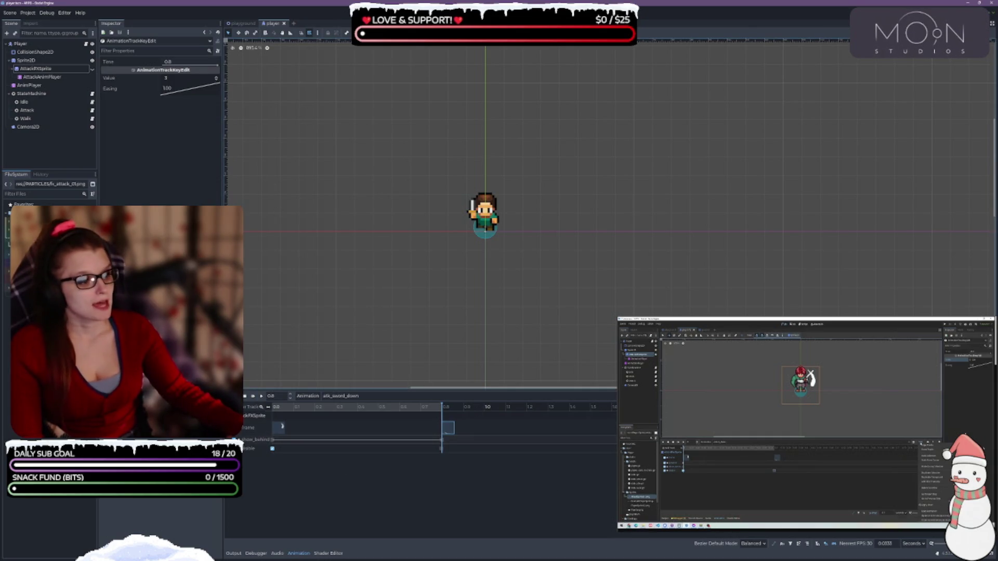
{"action": "left_click", "coordinate": [931, 544]}
{"action": "left_click", "coordinate": [900, 532]}
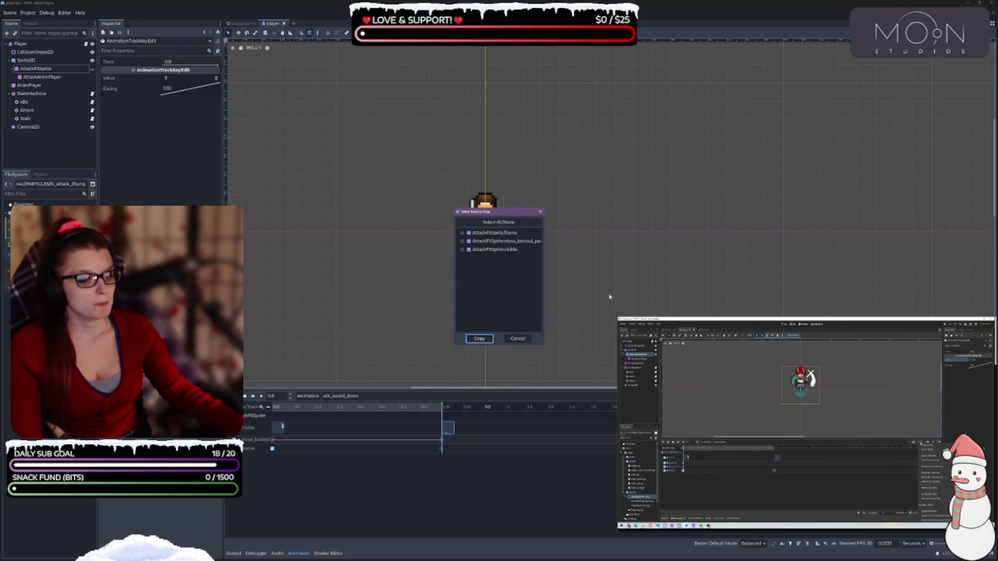
{"action": "left_click", "coordinate": [463, 241]}
{"action": "left_click", "coordinate": [463, 249]}
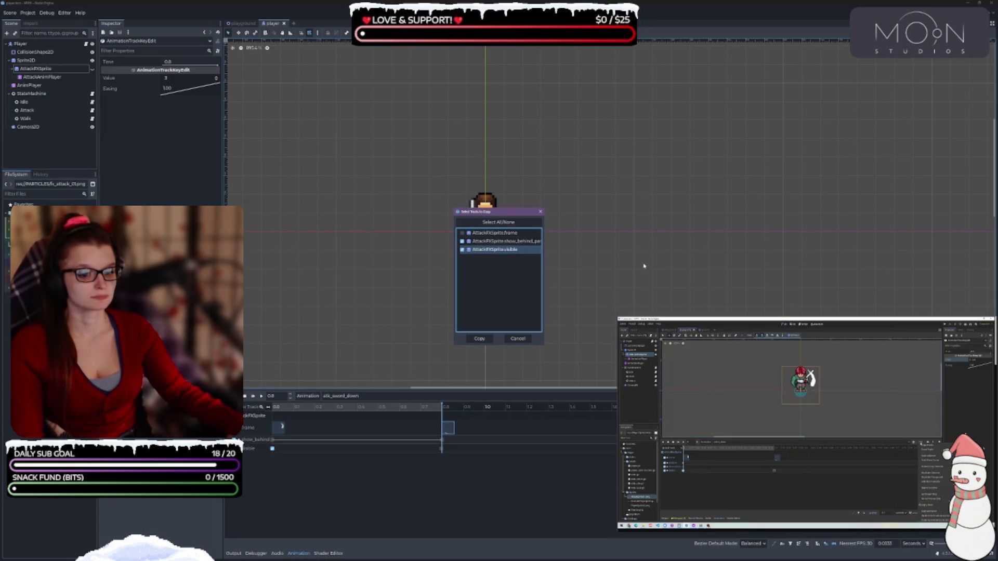
{"action": "left_click", "coordinate": [479, 338]}
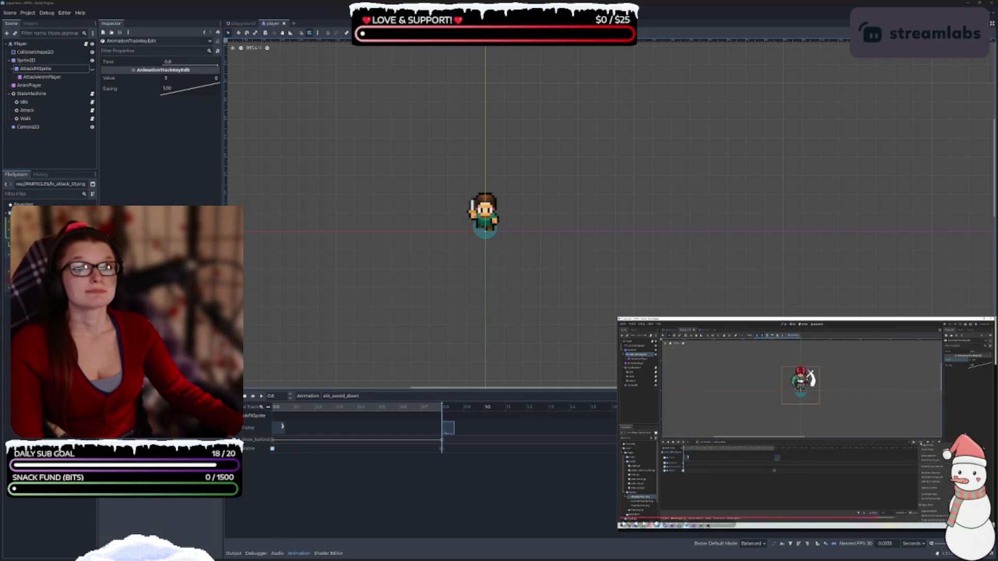
{"action": "left_click", "coordinate": [341, 396]}
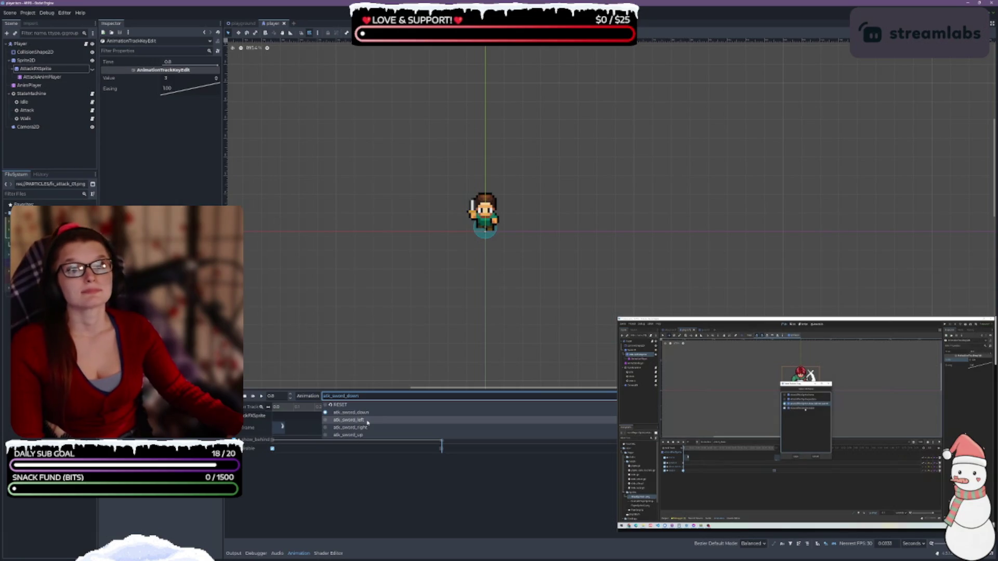
- In atk_sword_left, move the last Frame key to 0.8, paste the copied tracks, and save
{"action": "left_click", "coordinate": [367, 422]}
{"action": "left_click_drag", "start_coordinate": [435, 428], "coordinate": [447, 428]}
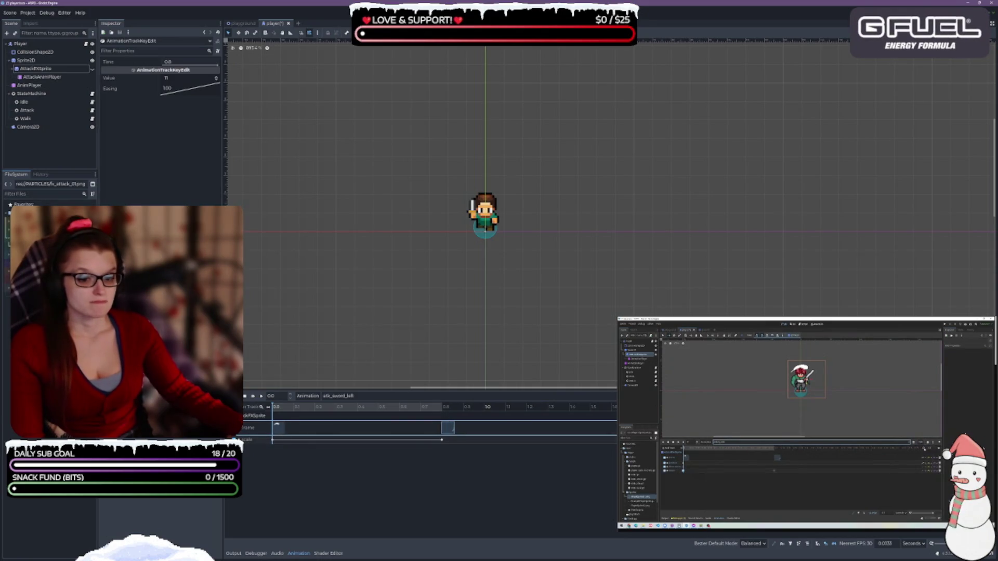
{"action": "left_click", "coordinate": [247, 456]}
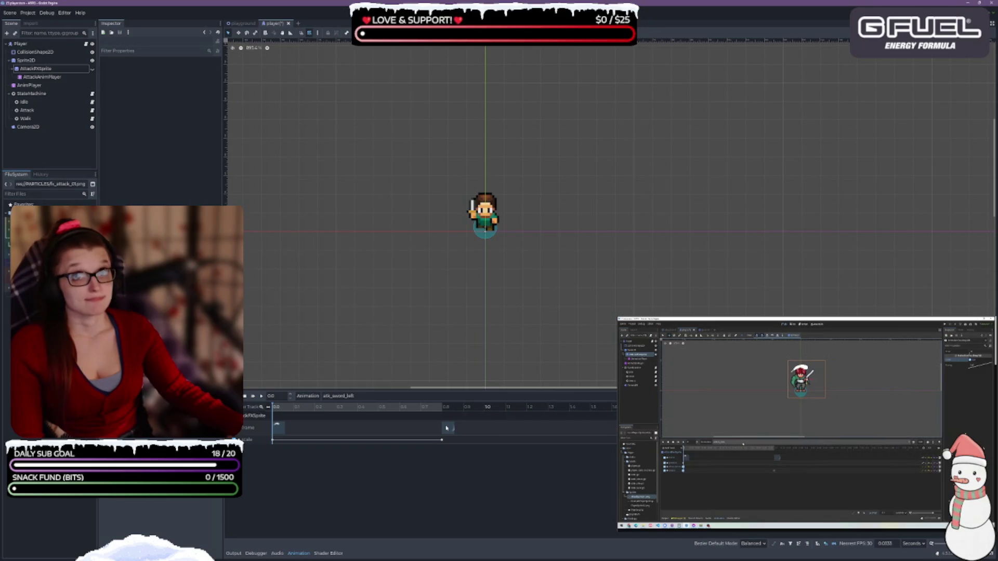
{"action": "key", "text": "ctrl+s"}
{"action": "left_click", "coordinate": [363, 429]}
{"action": "left_click", "coordinate": [962, 544]}
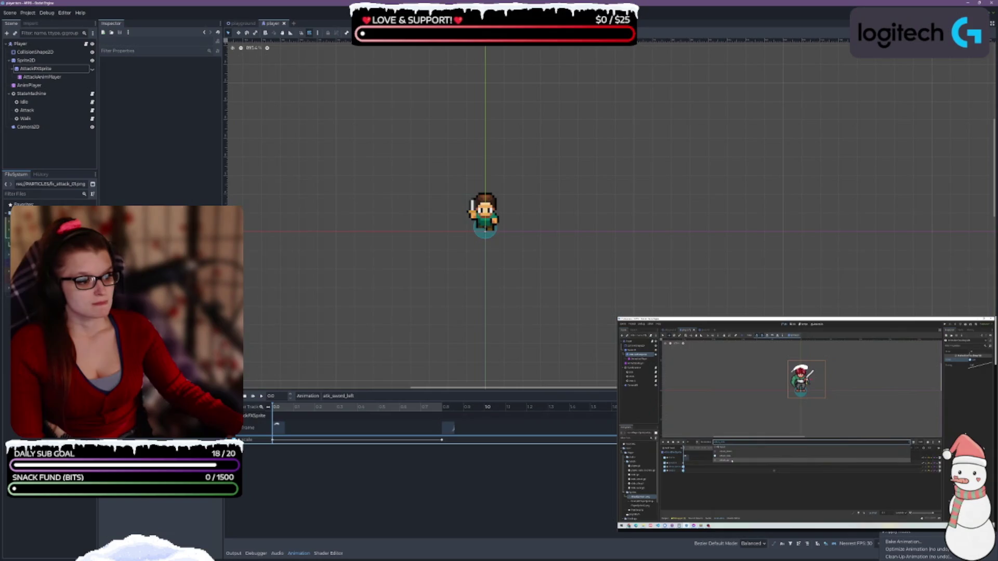
{"action": "left_click", "coordinate": [907, 445]}
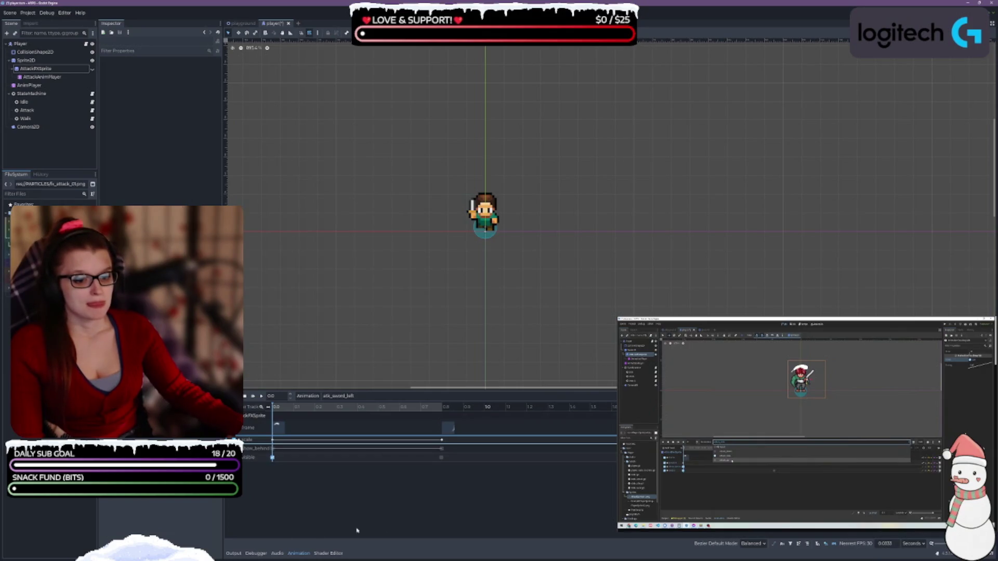
{"action": "key", "text": "ctrl+s"}
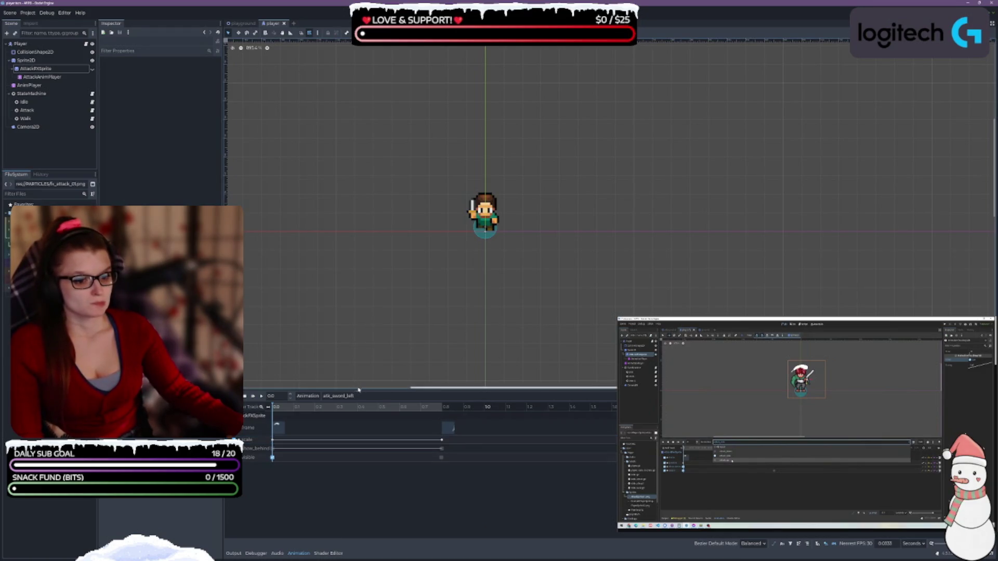
- Paste the copied show-behind and visible tracks into atk_sword_right and atk_sword_up
{"action": "left_click", "coordinate": [338, 396]}
{"action": "left_click", "coordinate": [338, 427]}
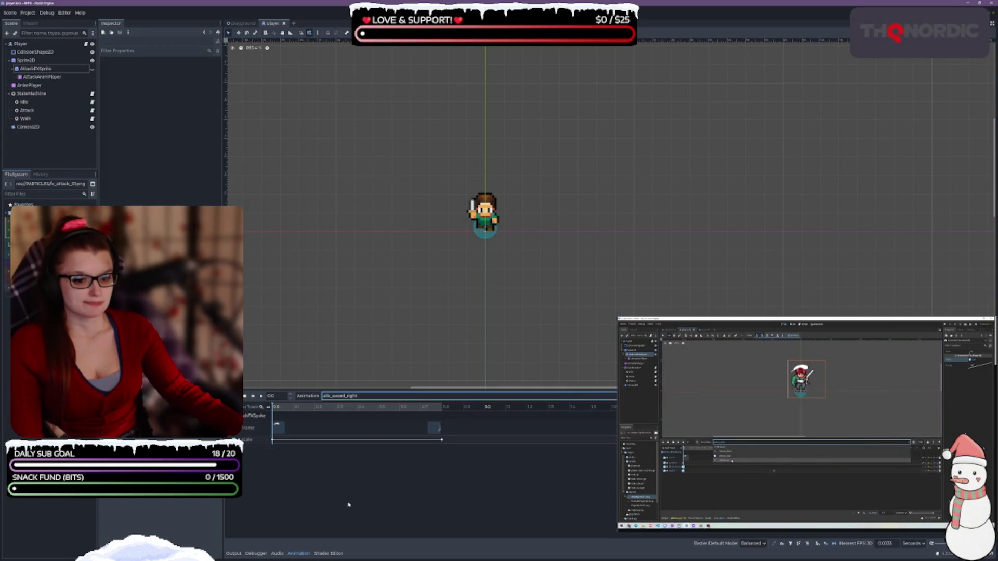
{"action": "left_click", "coordinate": [936, 553]}
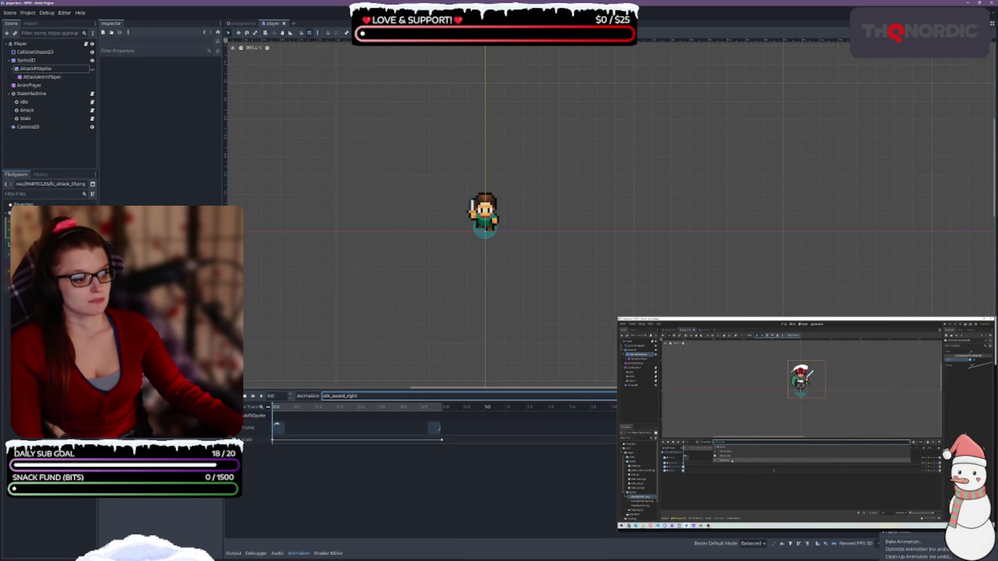
{"action": "left_click", "coordinate": [905, 448]}
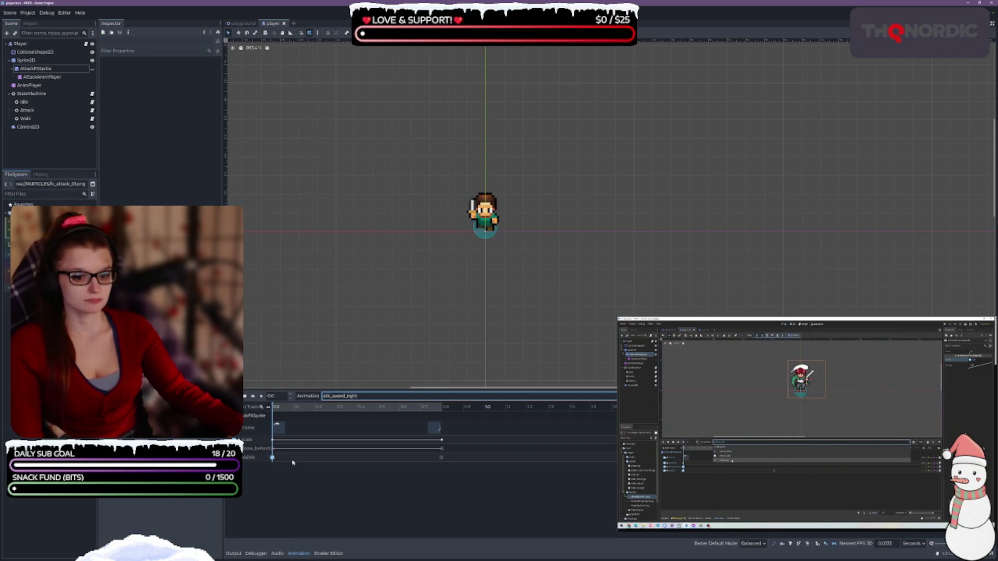
{"action": "left_click", "coordinate": [363, 396]}
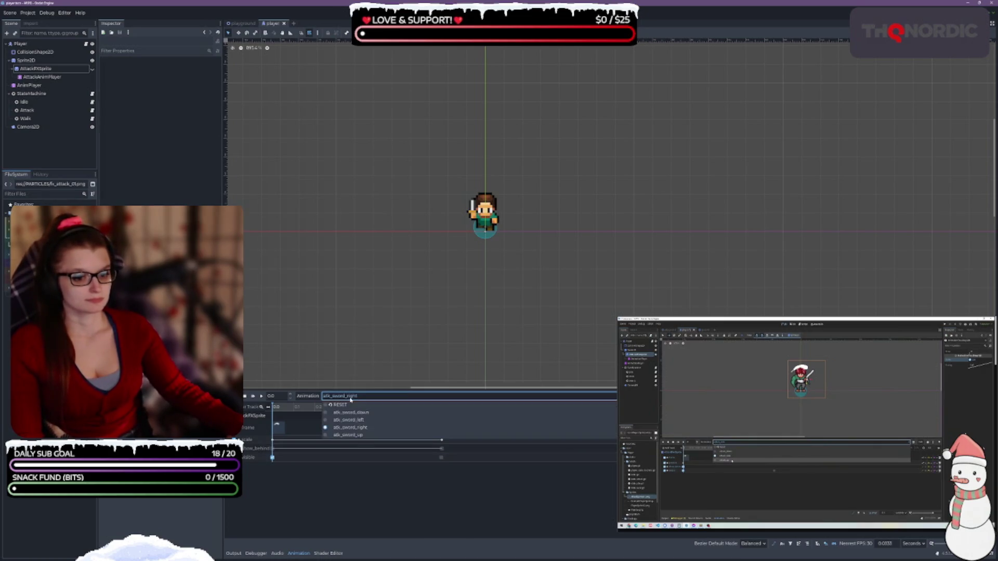
{"action": "left_click", "coordinate": [365, 436]}
{"action": "left_click", "coordinate": [936, 544]}
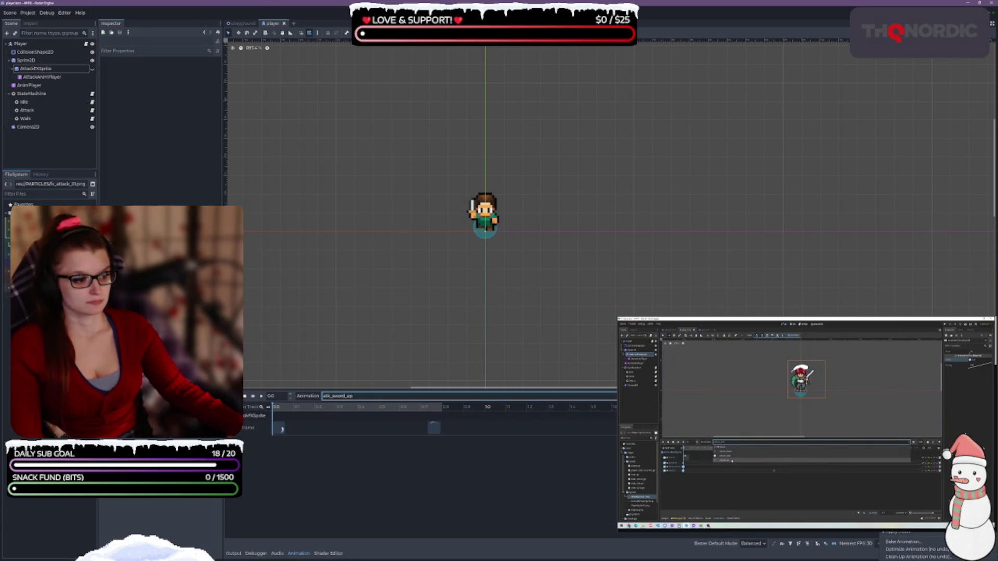
{"action": "left_click", "coordinate": [904, 447]}
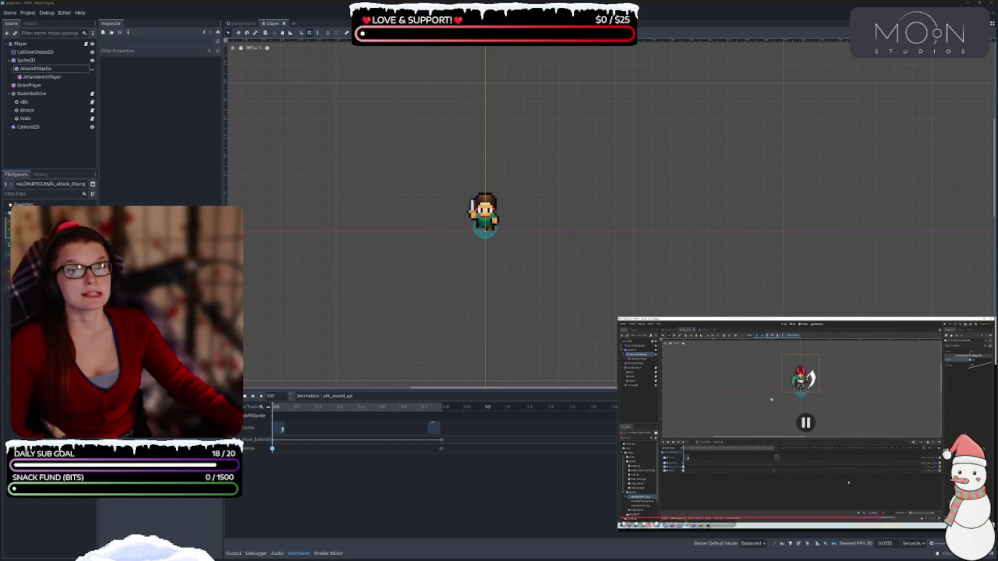
- Move atk_sword_up's last Frame key to 0.8, save, and play atk_sword_left to check it
{"action": "left_click_drag", "start_coordinate": [434, 428], "coordinate": [448, 427]}
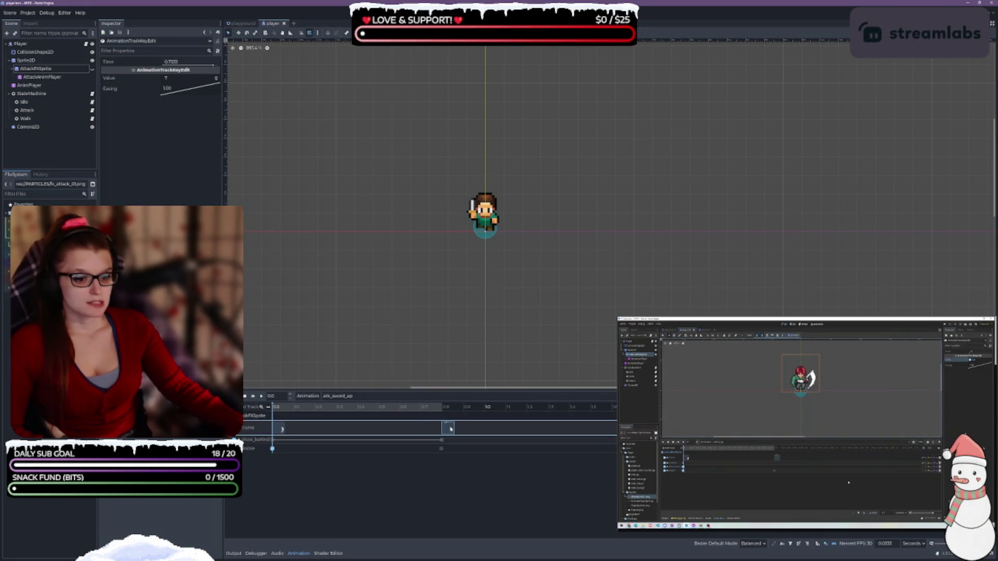
{"action": "left_click", "coordinate": [338, 395]}
{"action": "left_click", "coordinate": [364, 430]}
{"action": "left_click", "coordinate": [434, 429]}
{"action": "left_click", "coordinate": [338, 396]}
{"action": "left_click", "coordinate": [354, 421]}
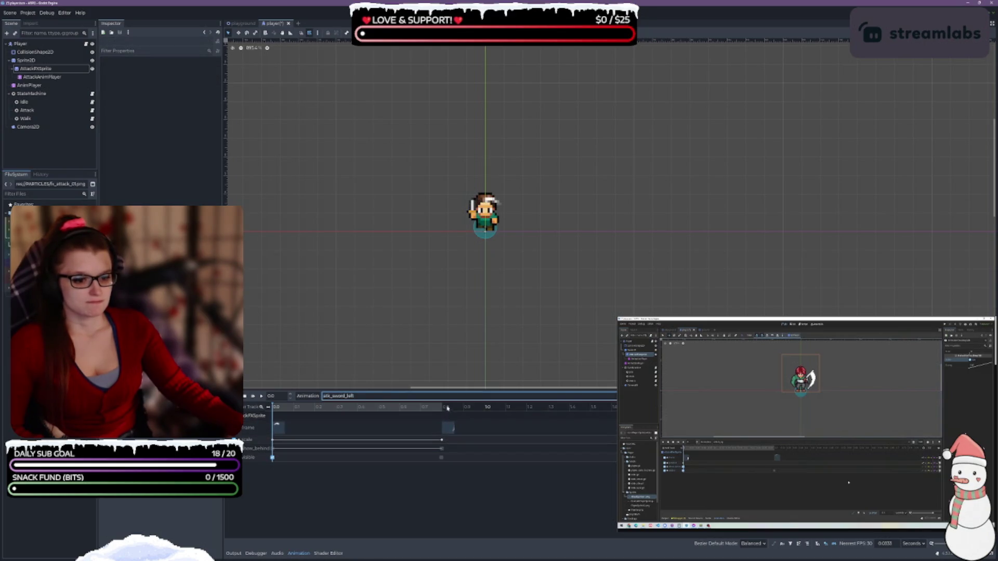
{"action": "key", "text": "ctrl+s"}
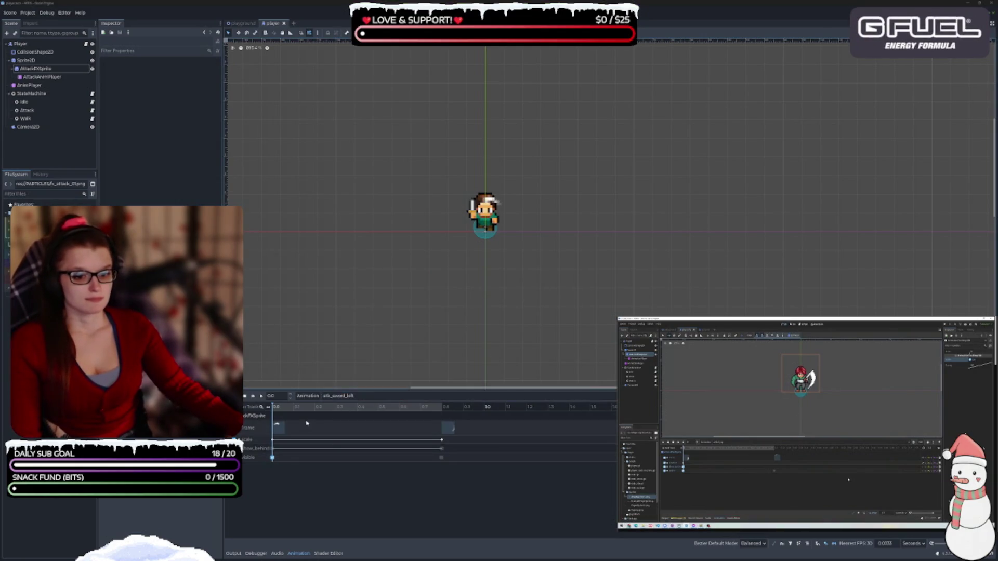
{"action": "left_click", "coordinate": [261, 396]}
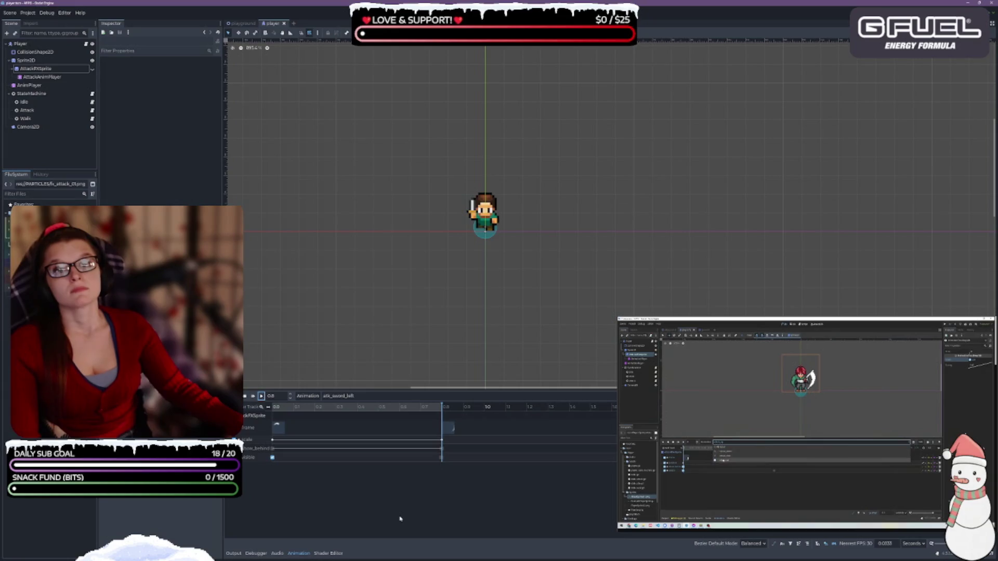
{"action": "left_click", "coordinate": [367, 397]}
{"action": "left_click", "coordinate": [358, 413]}
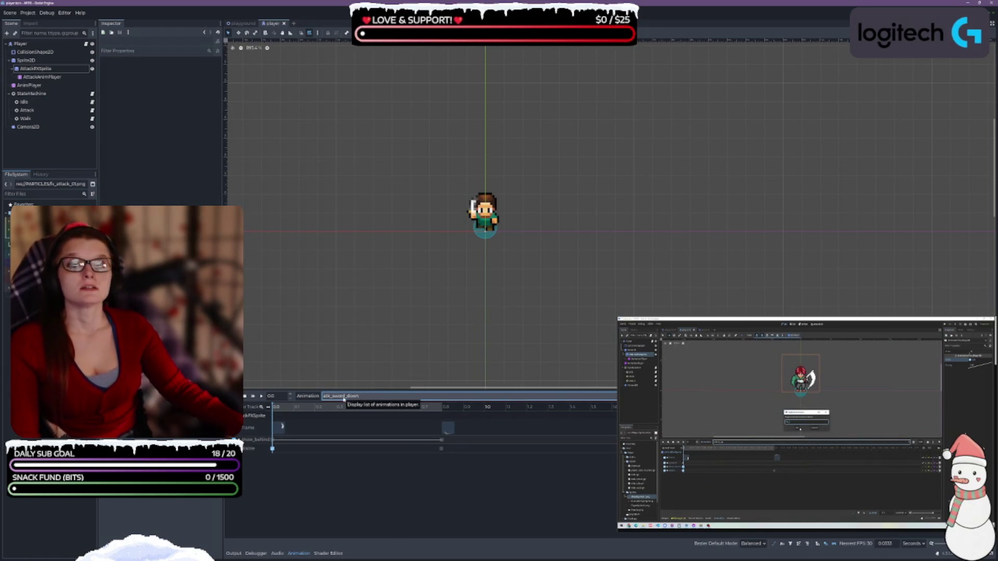
- Duplicate atk_sword_down as atk_sword_null
{"action": "left_click", "coordinate": [308, 397]}
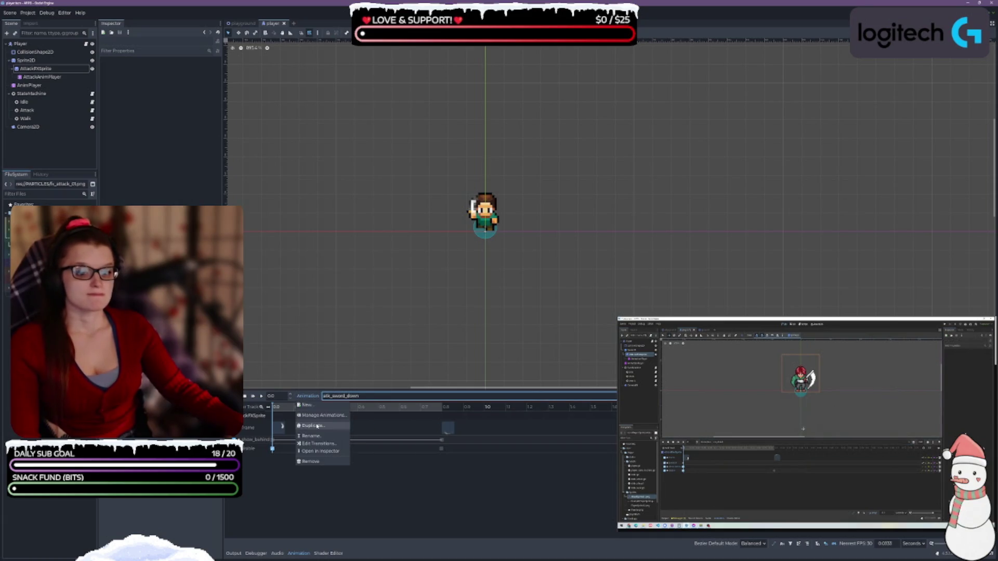
{"action": "left_click", "coordinate": [317, 426]}
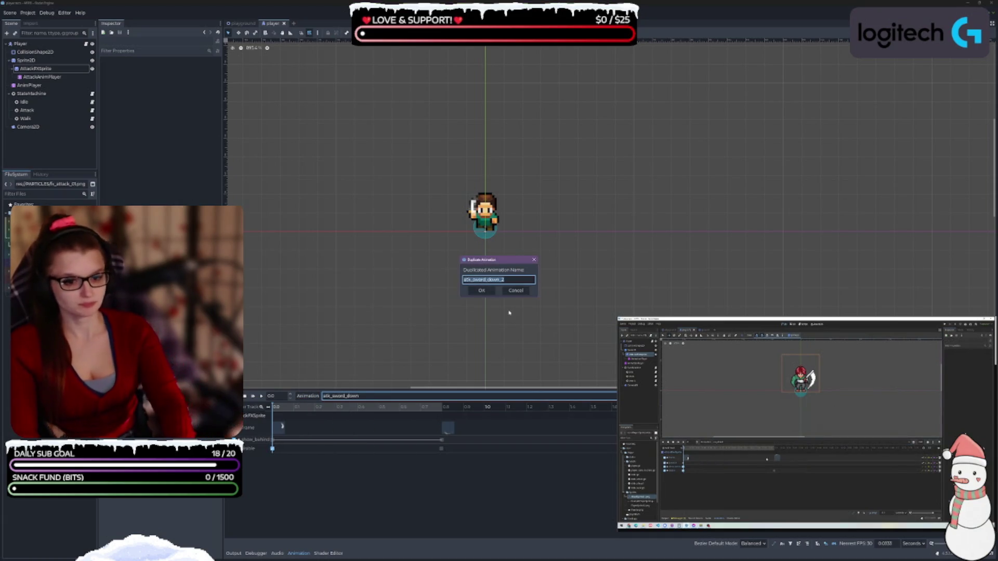
{"action": "type", "text": "atk"}
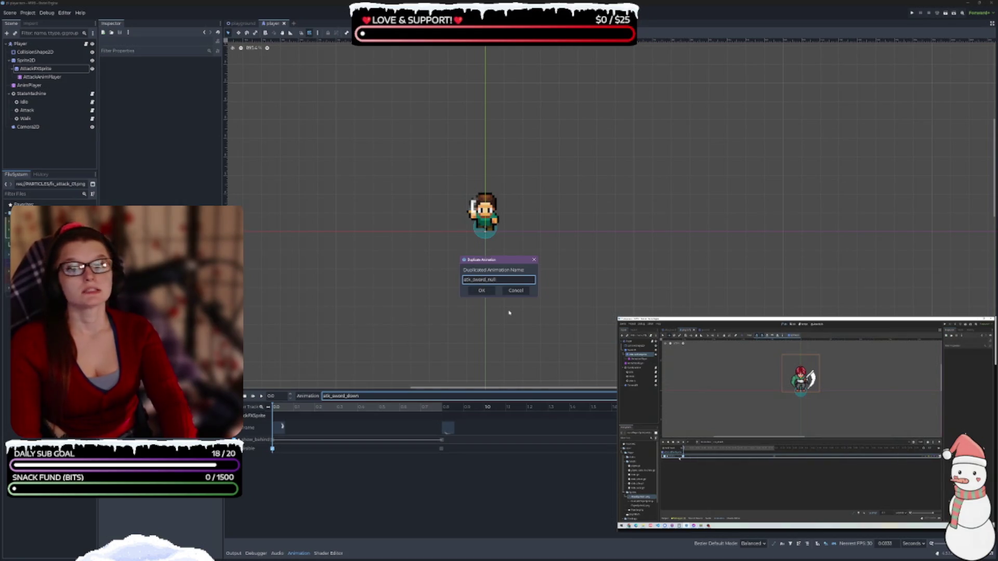
{"action": "key", "text": "Return"}
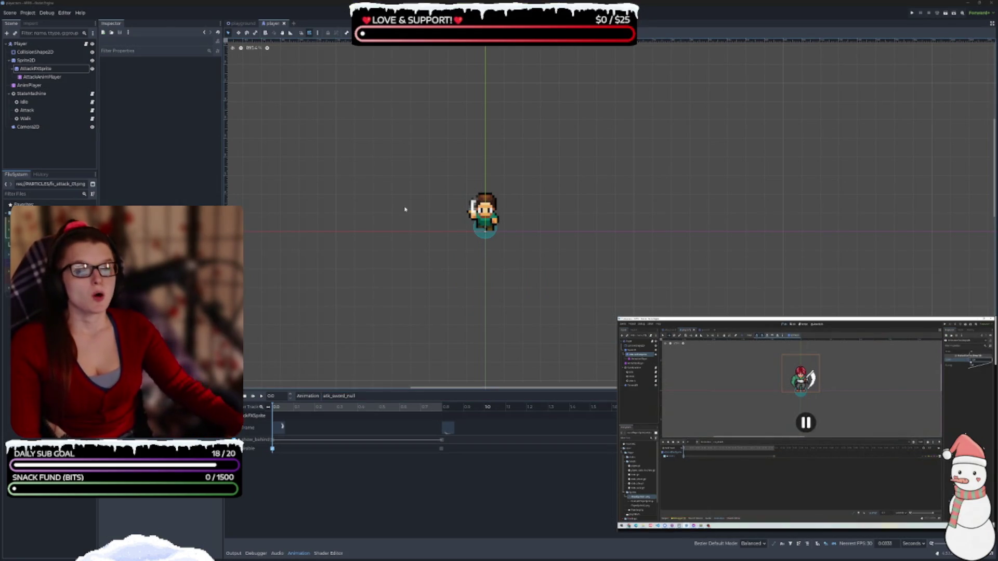
- Rename atk_sword_null to no_atk_sword and save the player scene
{"action": "left_click", "coordinate": [364, 397]}
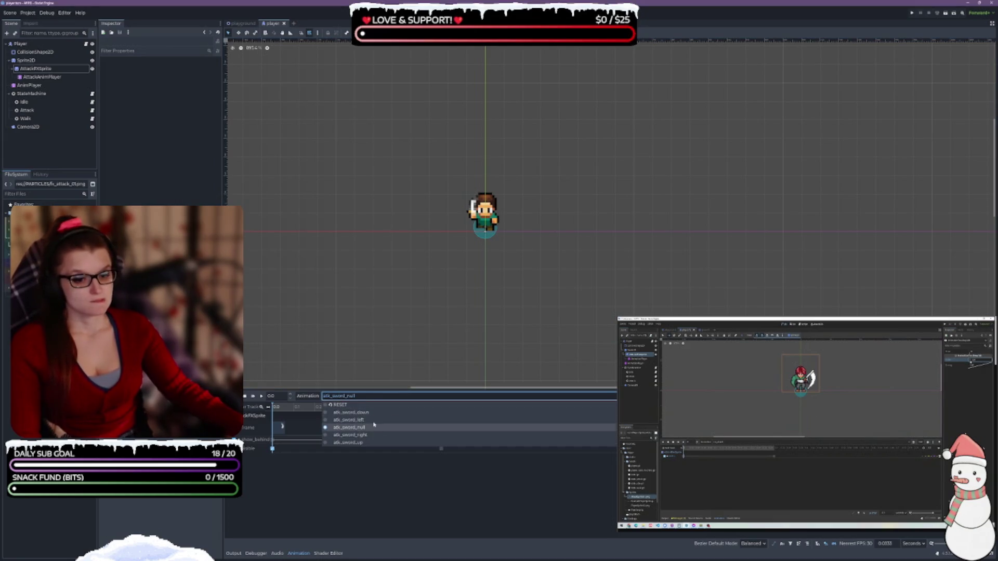
{"action": "left_click", "coordinate": [341, 397]}
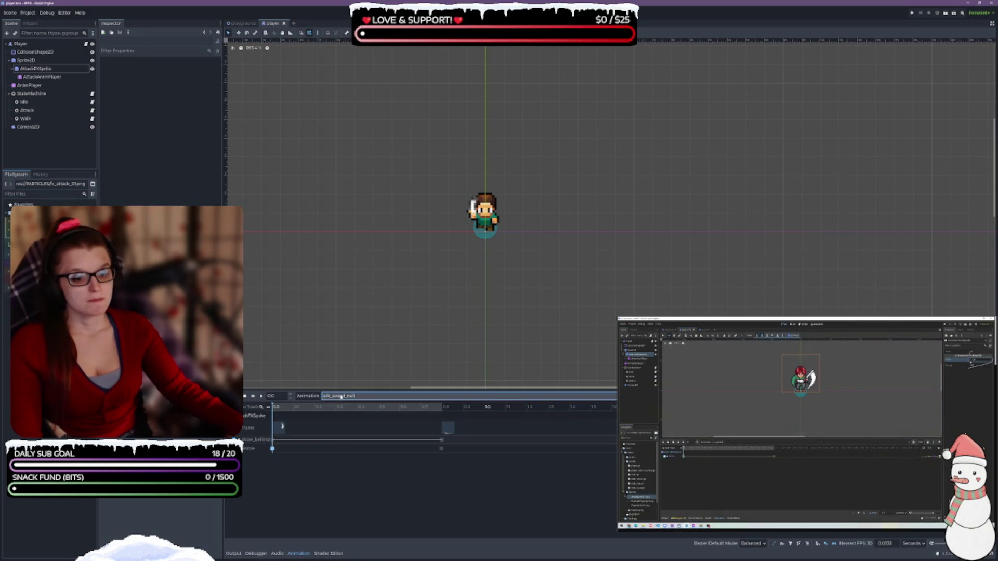
{"action": "left_click", "coordinate": [307, 397]}
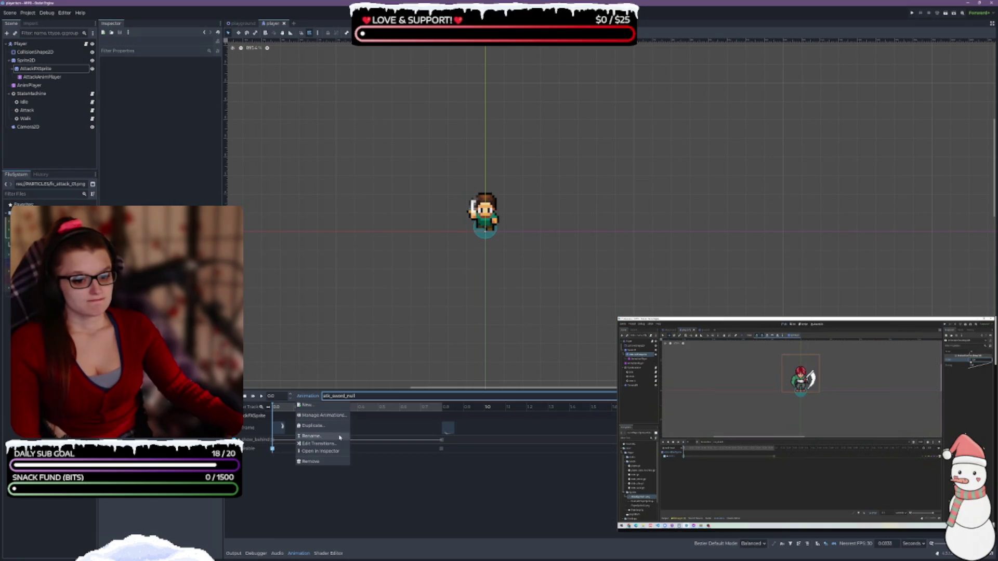
{"action": "left_click", "coordinate": [327, 436]}
{"action": "type", "text": "r"}
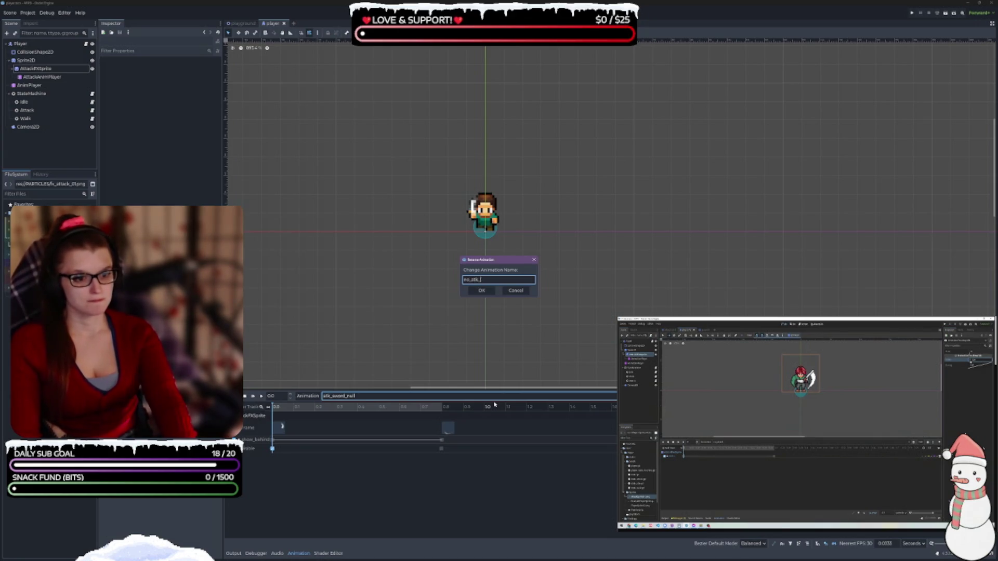
{"action": "type", "text": "sword"}
{"action": "key", "text": "Return"}
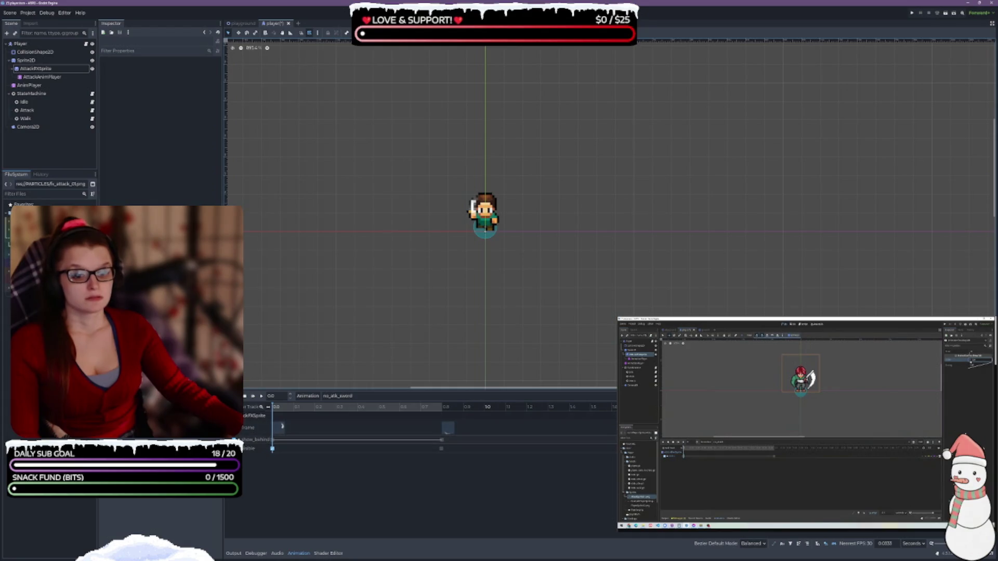
{"action": "key", "text": "ctrl+s"}
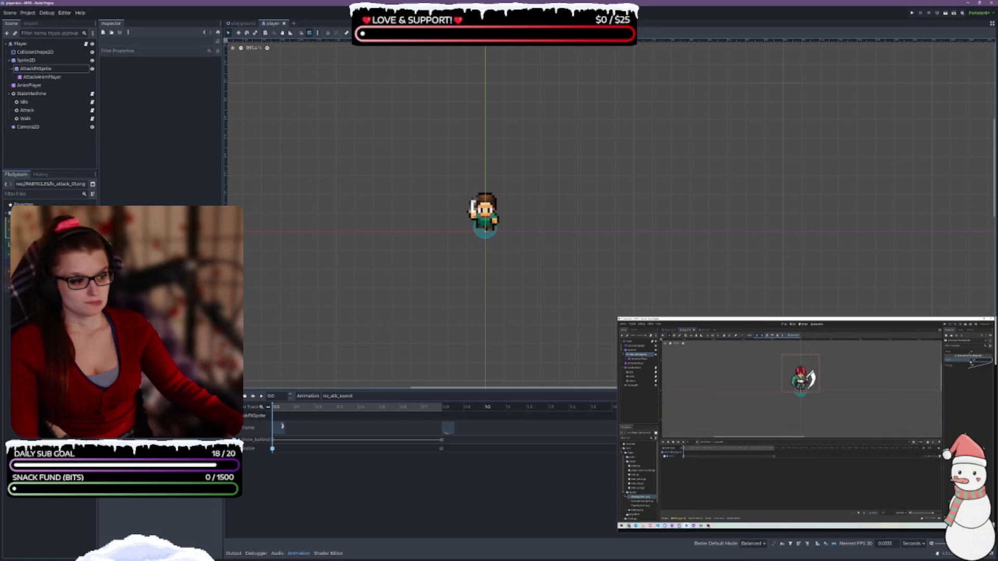
- Remove the frame and show_behind tracks from the no_atk_sword animation
{"action": "key", "text": "Delete"}
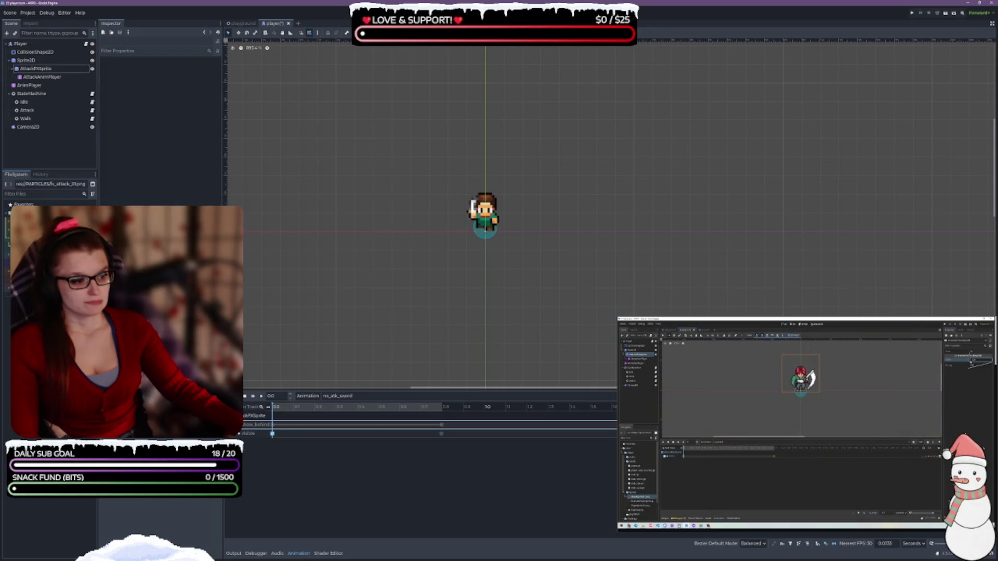
{"action": "key", "text": "Delete"}
{"action": "key", "text": "ctrl+s"}
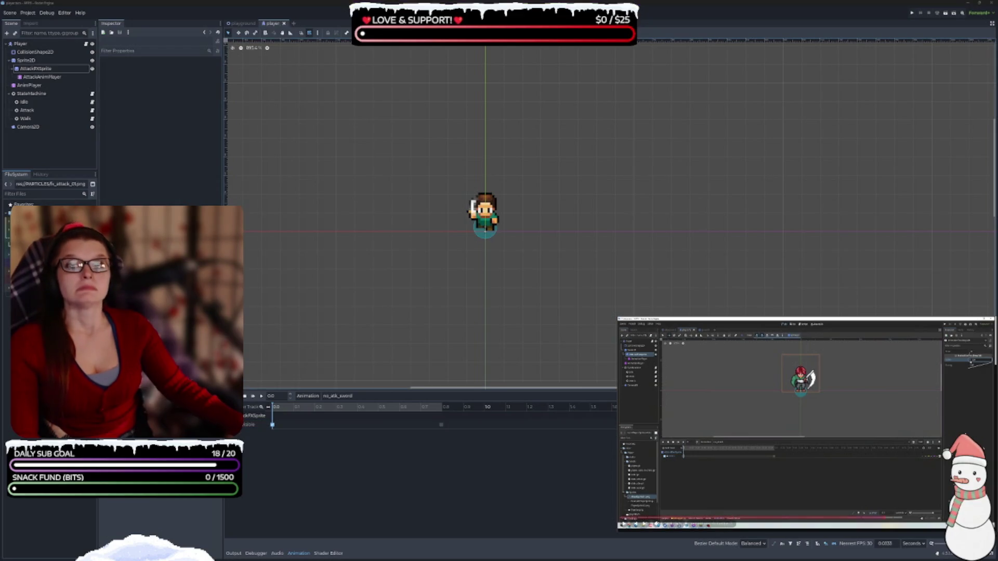
- Set the first Visible key's value to off and delete the second Visible key
{"action": "left_click", "coordinate": [273, 425]}
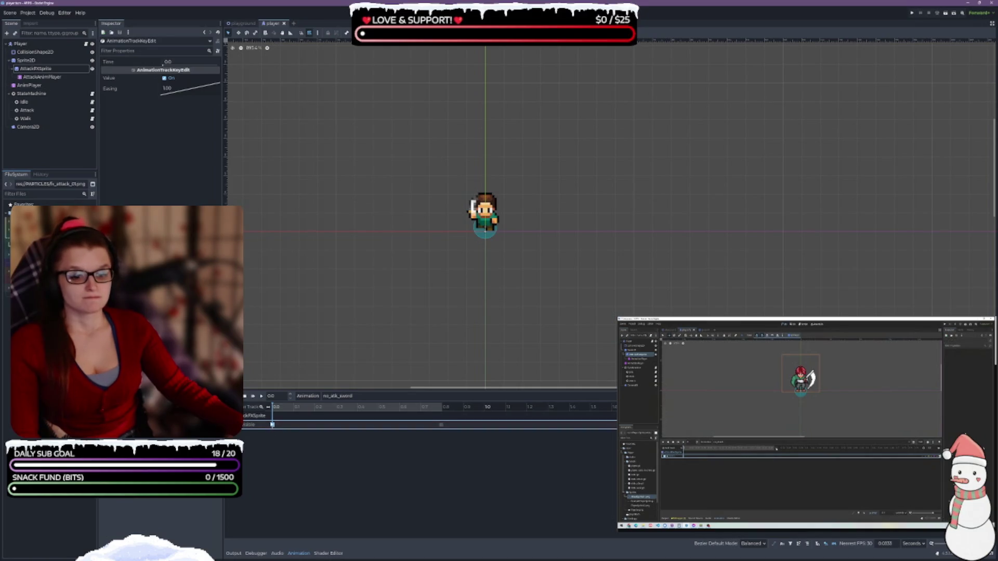
{"action": "left_click", "coordinate": [165, 78]}
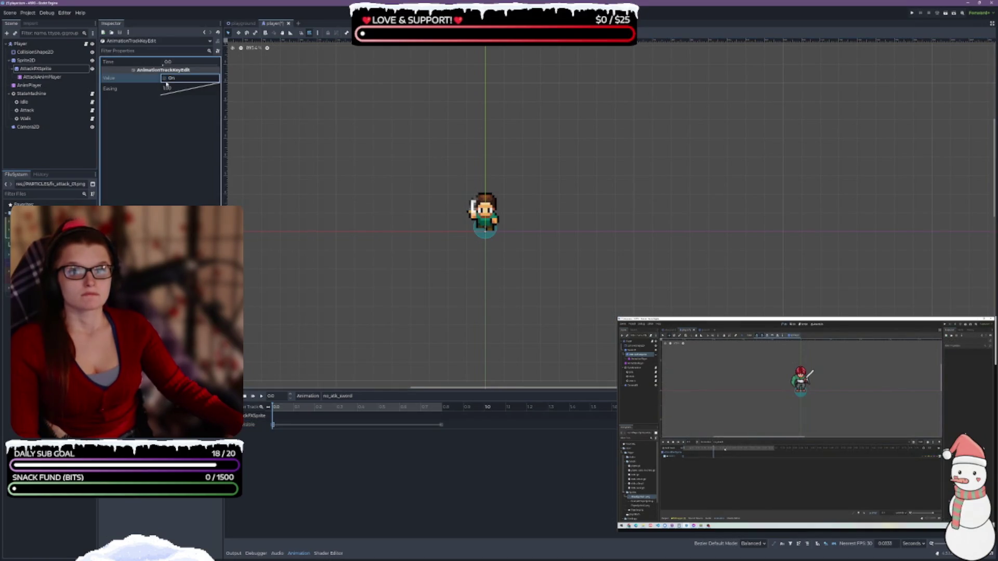
{"action": "left_click", "coordinate": [441, 425]}
{"action": "left_click", "coordinate": [460, 446]}
{"action": "left_click", "coordinate": [441, 425]}
{"action": "key", "text": "Delete"}
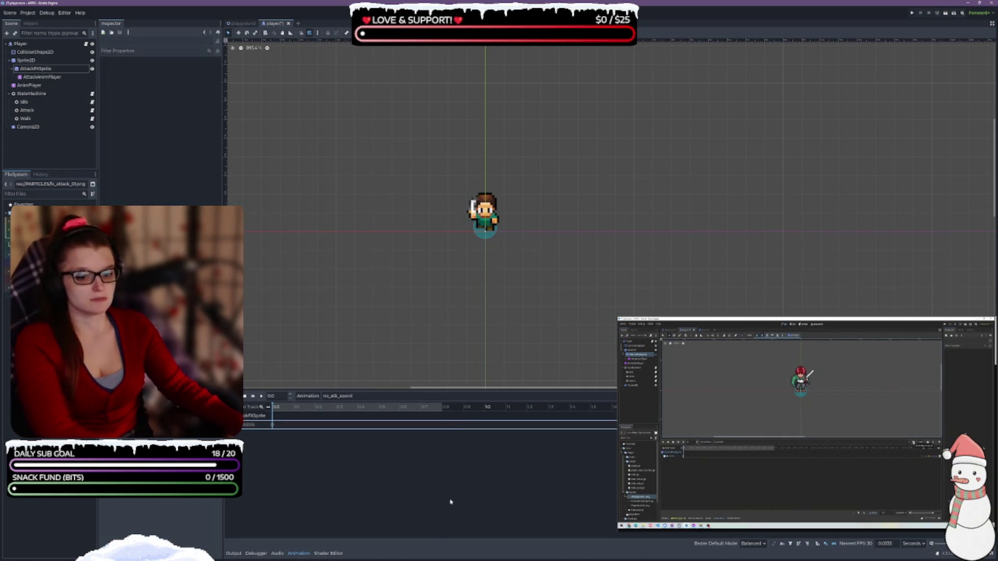
- Save the Player scene and switch to the playground scene
{"action": "key", "text": "ctrl+s"}
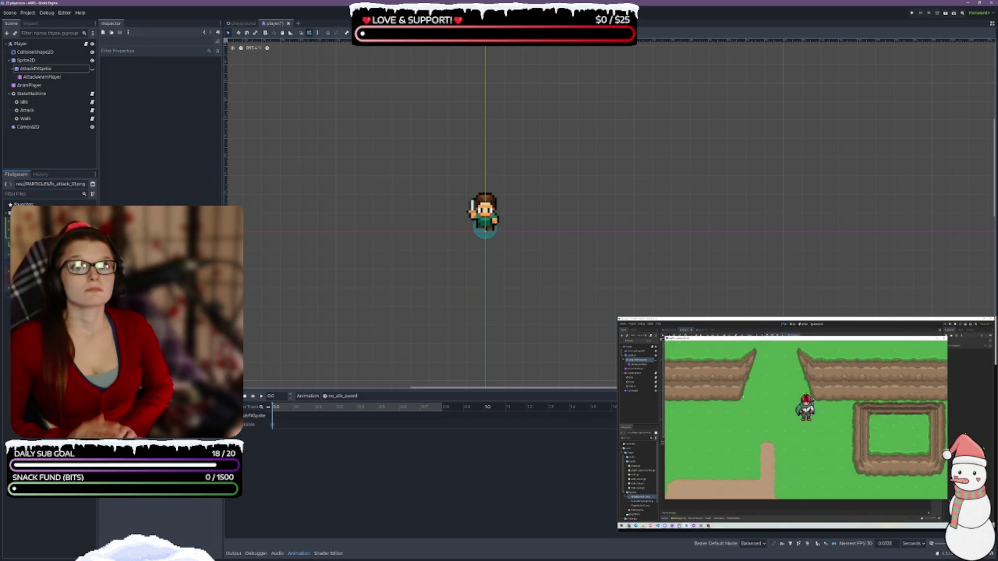
{"action": "key", "text": "ctrl+s"}
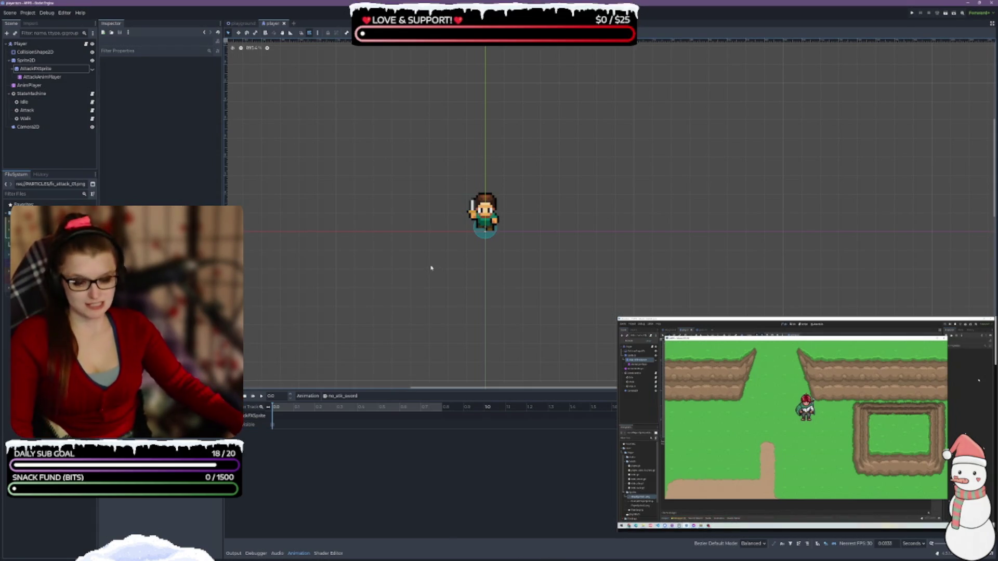
{"action": "left_click", "coordinate": [242, 24]}
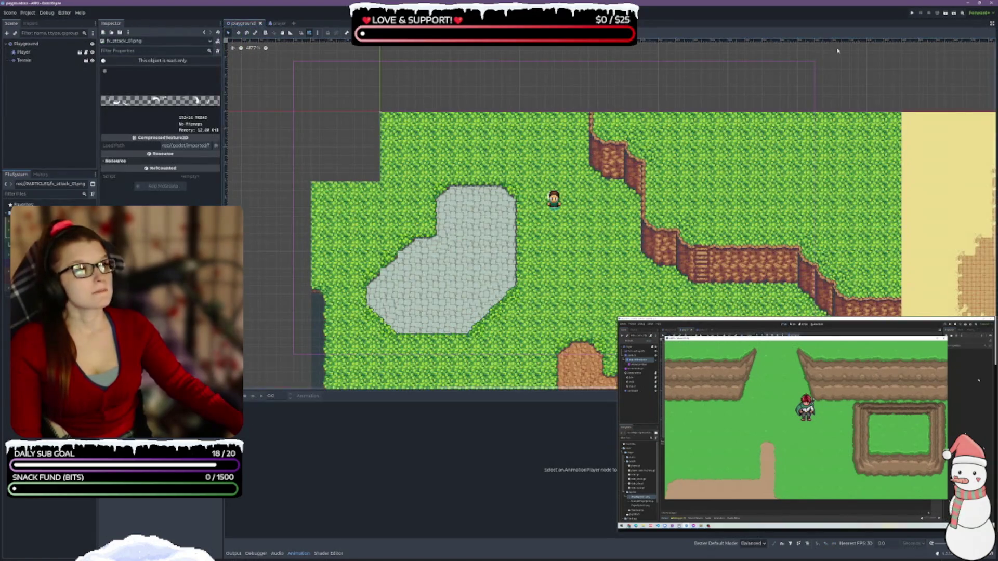
- Run the game, walk the character with D, A, W and S, and attack upward to check the slash
{"action": "left_click", "coordinate": [946, 12]}
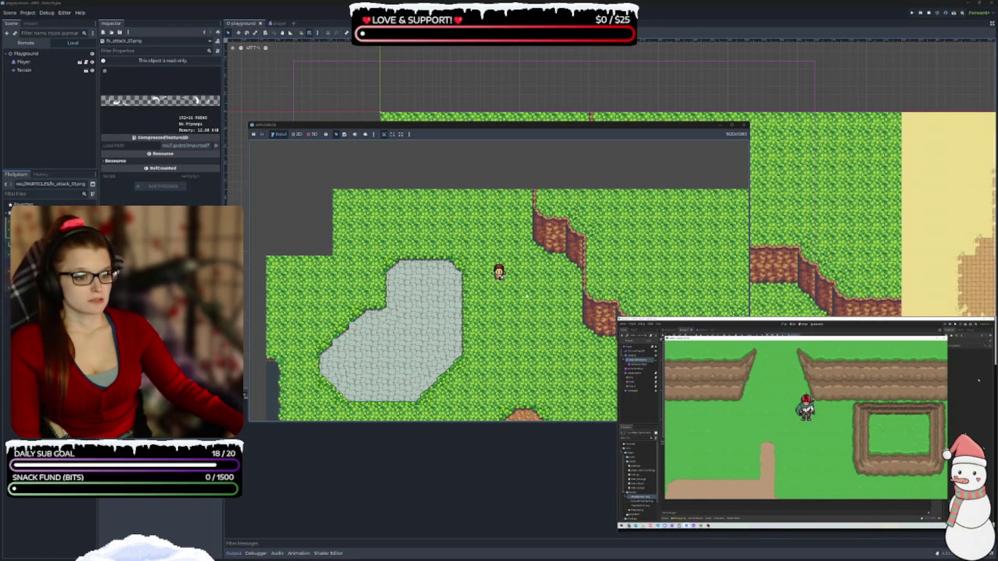
{"action": "key", "text": "d"}
{"action": "key", "text": "a"}
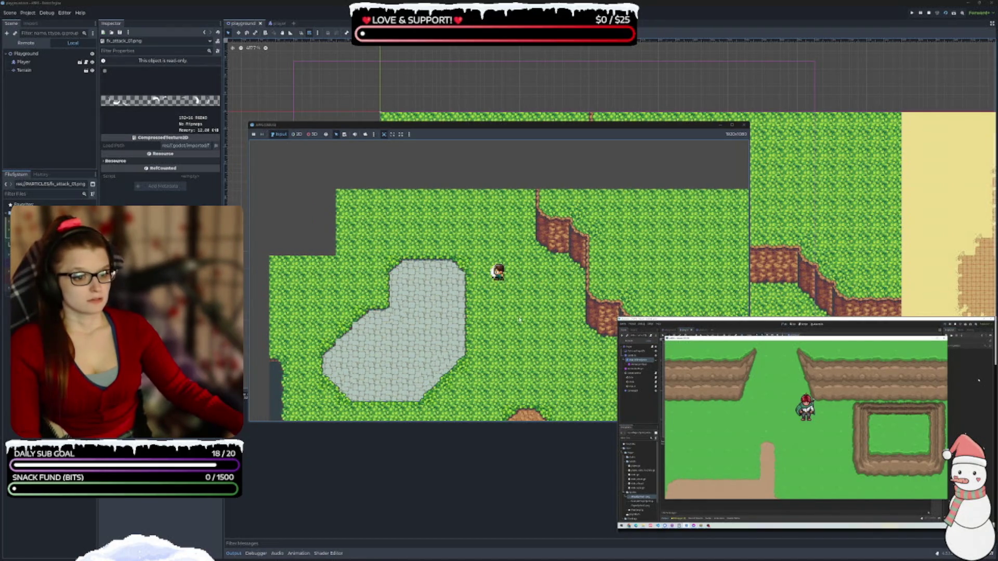
{"action": "key", "text": "w"}
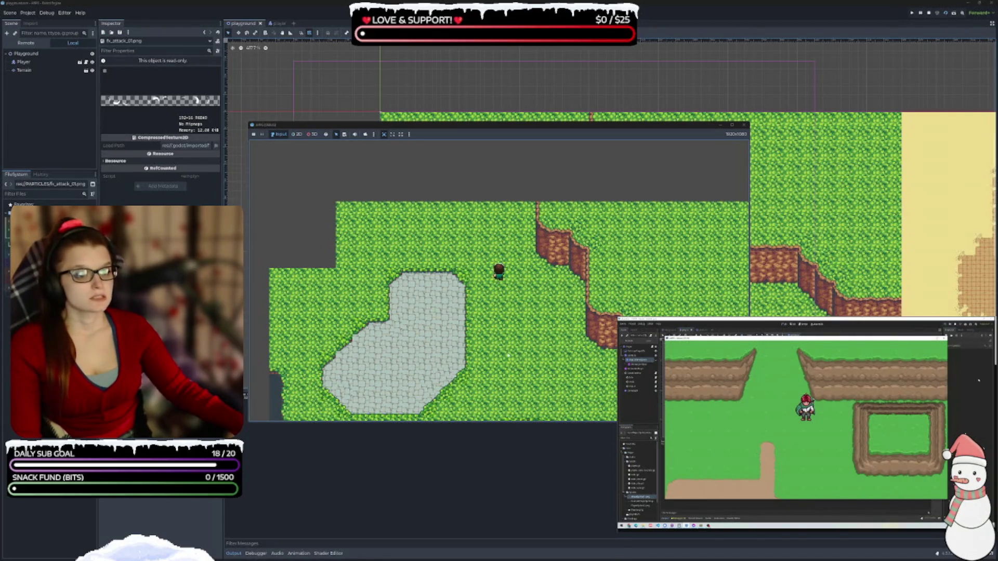
{"action": "key", "text": "s"}
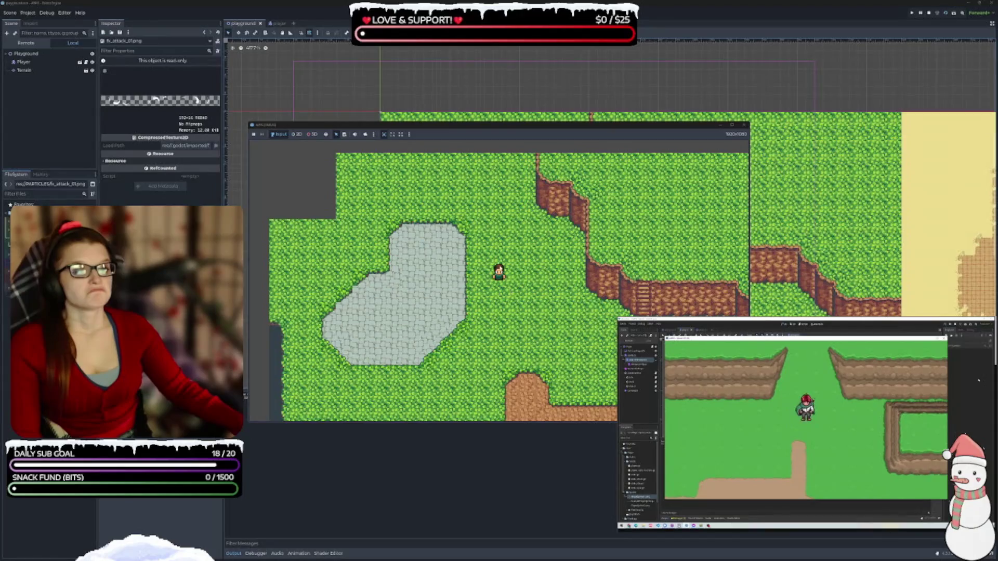
{"action": "key", "text": "Up"}
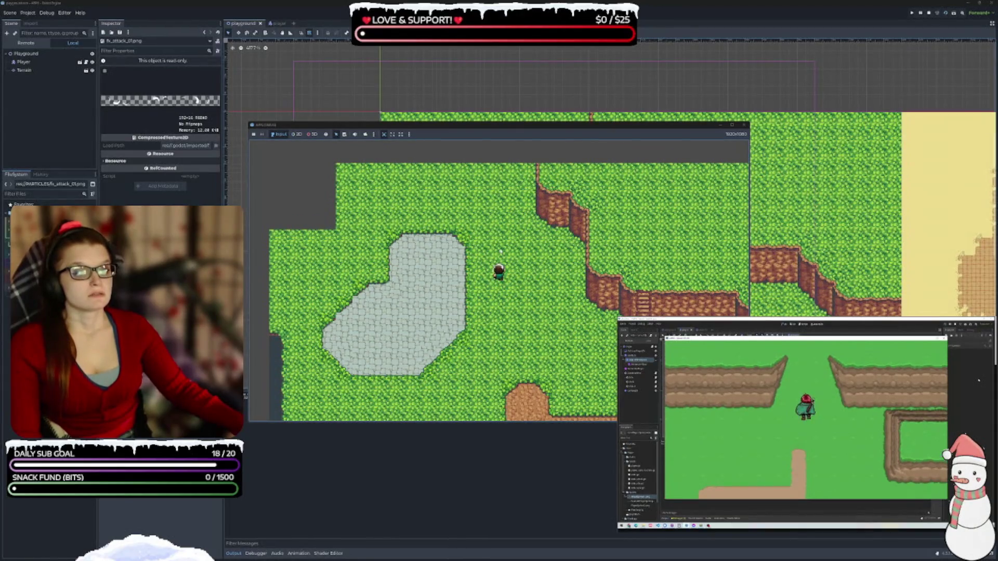
- Close the game, hide the Output log, show the Animation panel, and return to the Player scene
{"action": "left_click", "coordinate": [745, 125]}
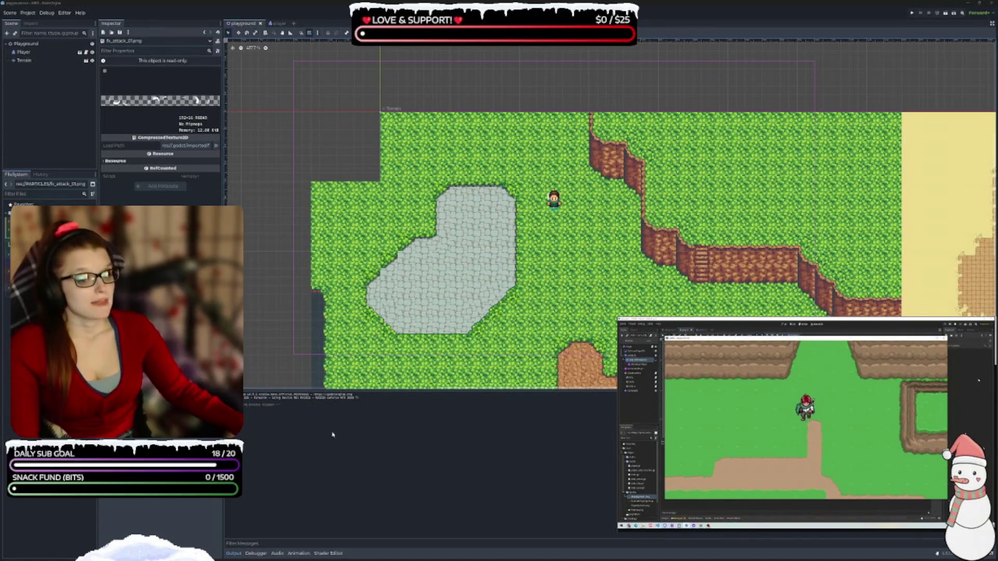
{"action": "left_click", "coordinate": [233, 554]}
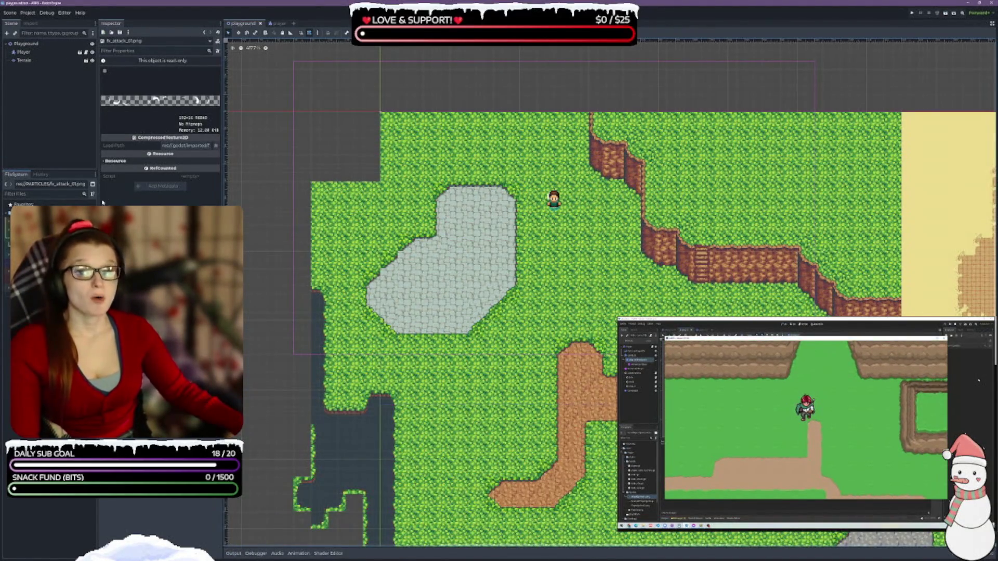
{"action": "left_click", "coordinate": [298, 554]}
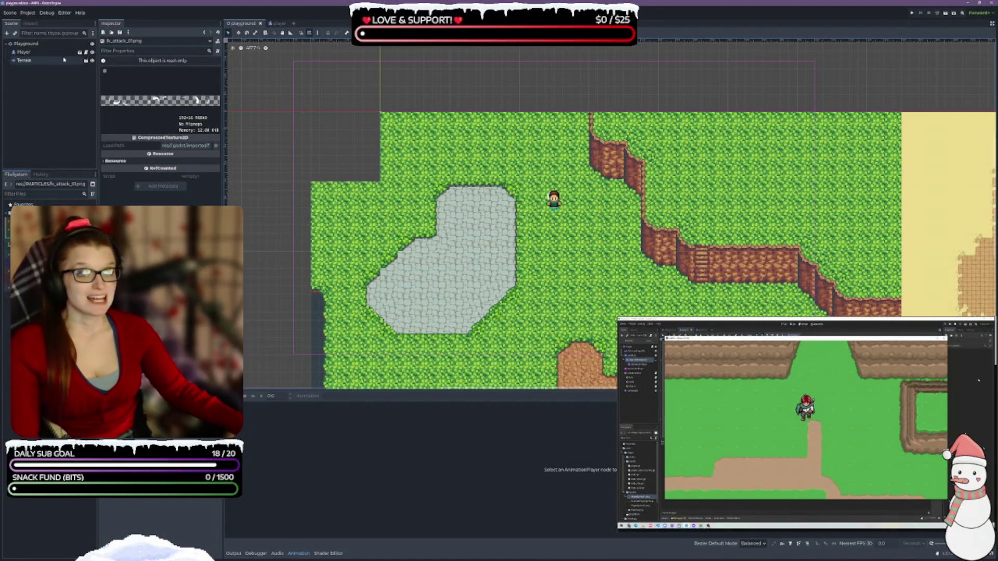
{"action": "left_click", "coordinate": [272, 24]}
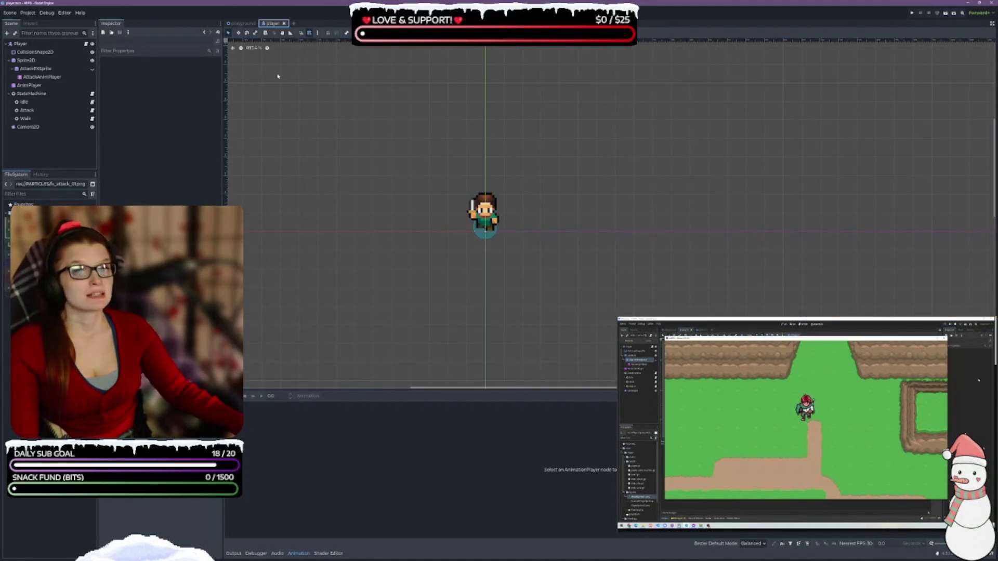
- Select the AttackFXSprite node to inspect its properties in the Inspector
{"action": "left_click", "coordinate": [35, 68]}
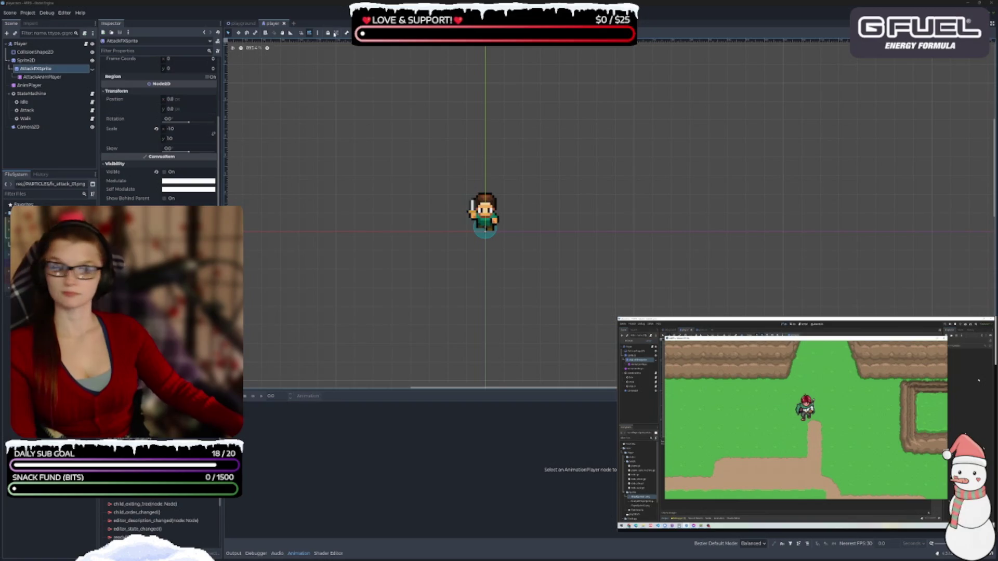
{"action": "left_click", "coordinate": [372, 423]}
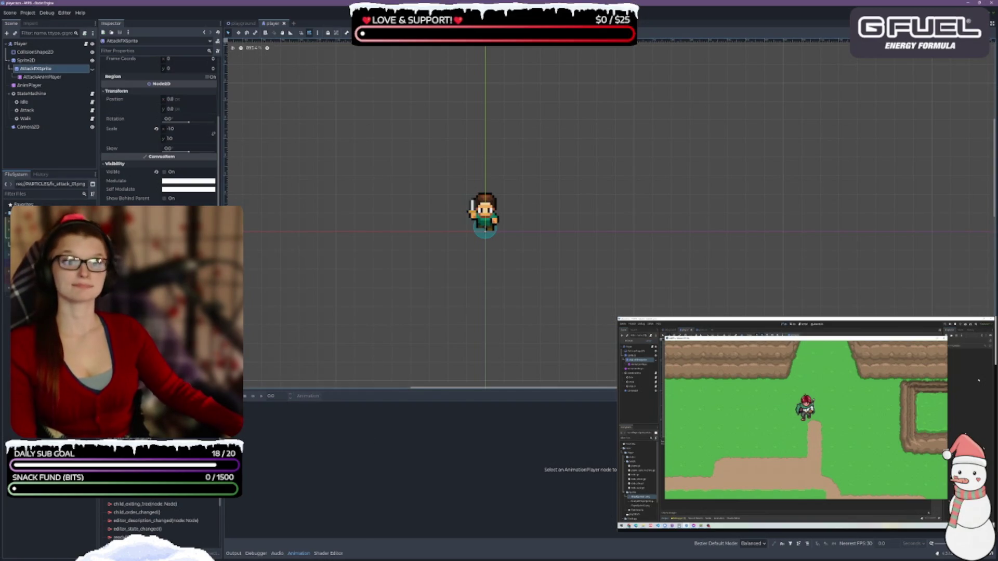
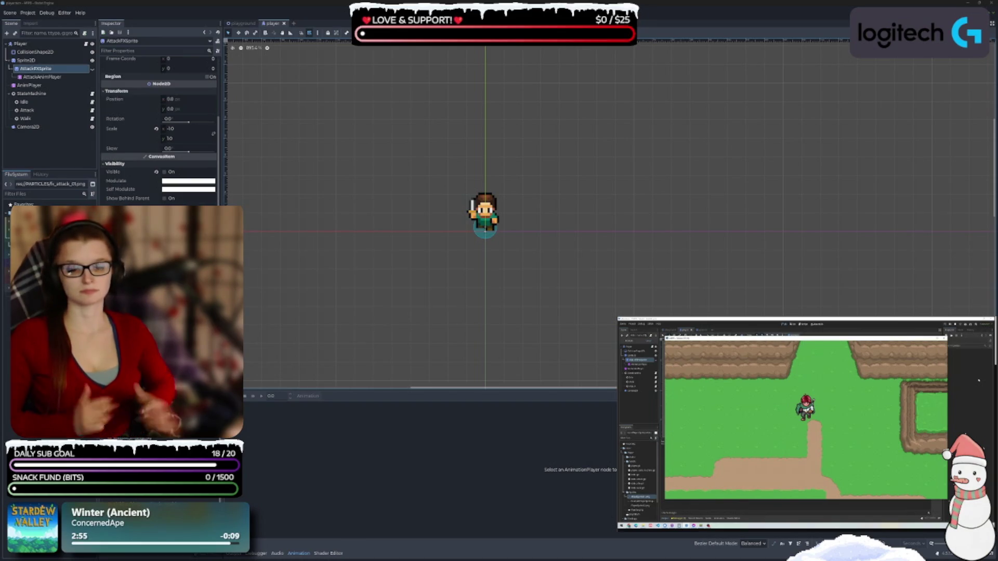
- Collapse the Animation panel so the Player canvas fills the editor, then deselect all nodes
{"action": "left_click", "coordinate": [299, 554]}
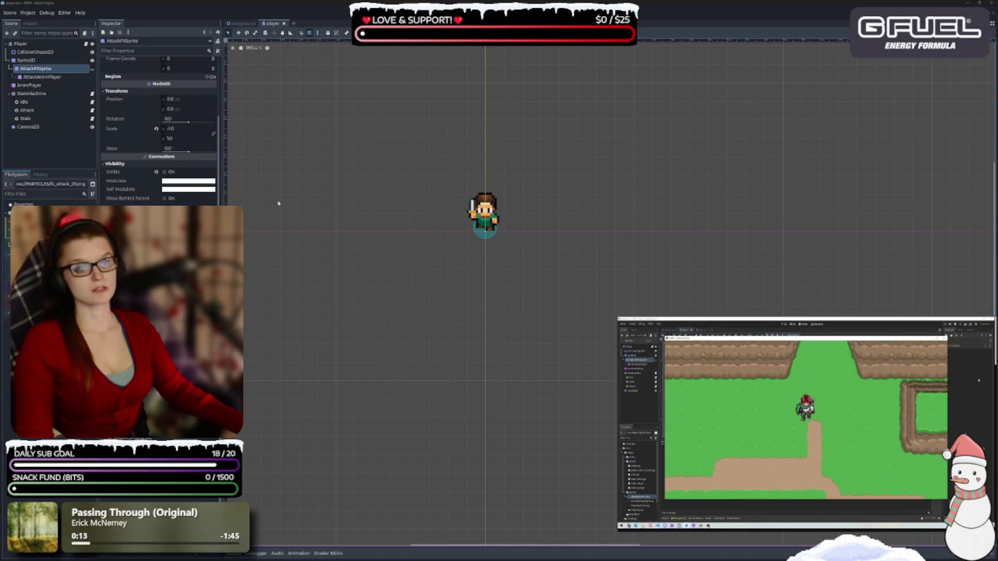
{"action": "left_click", "coordinate": [495, 365]}
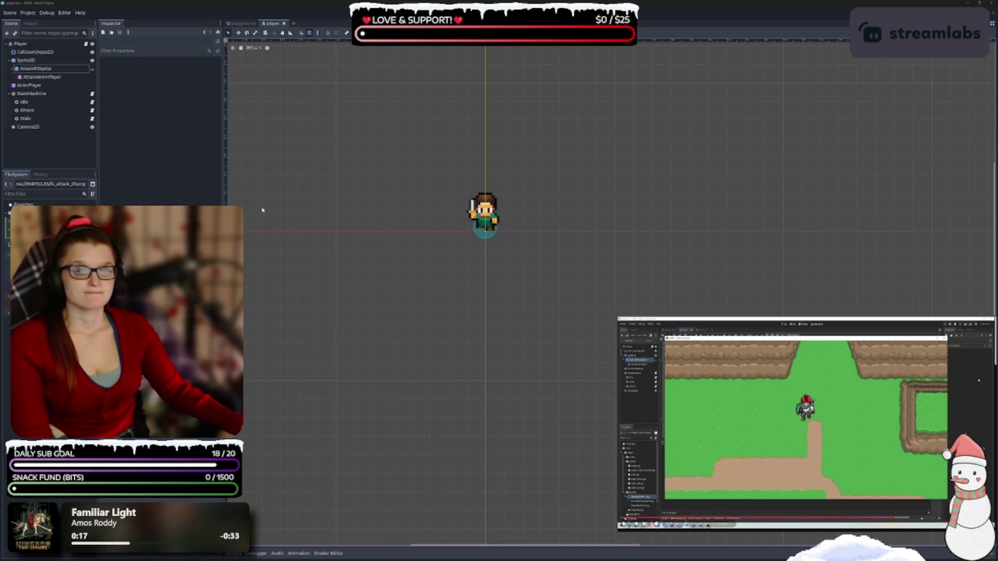
- Select AttackAnimPlayer to restore its no_atk_sword timeline, then show AttackFXSprite in the Inspector
{"action": "left_click", "coordinate": [42, 77]}
{"action": "left_click", "coordinate": [50, 69]}
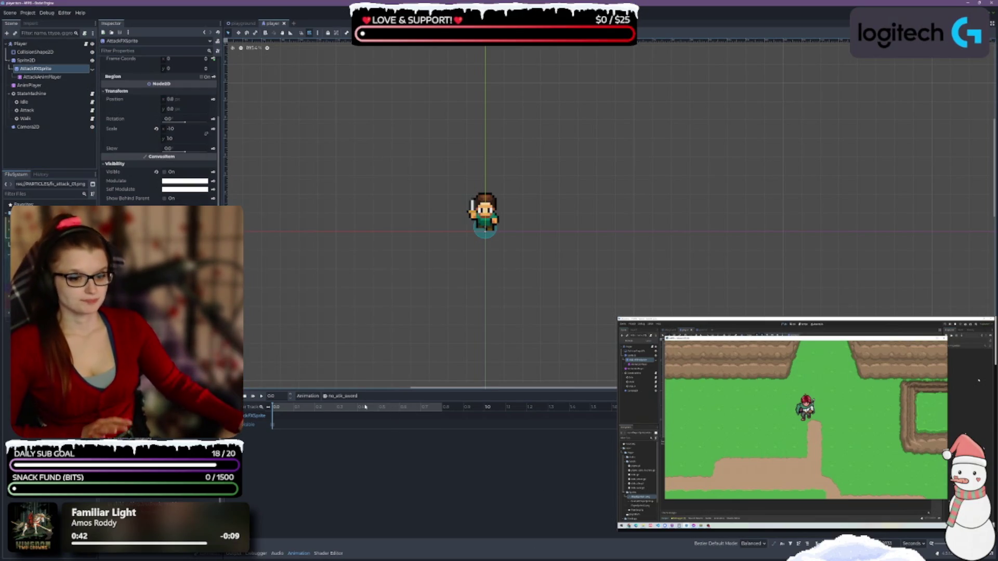
- Switch the Animation panel to atk_sword_down to show its AttackFXSprite keyframe tracks
{"action": "left_click", "coordinate": [342, 395]}
{"action": "left_click", "coordinate": [367, 413]}
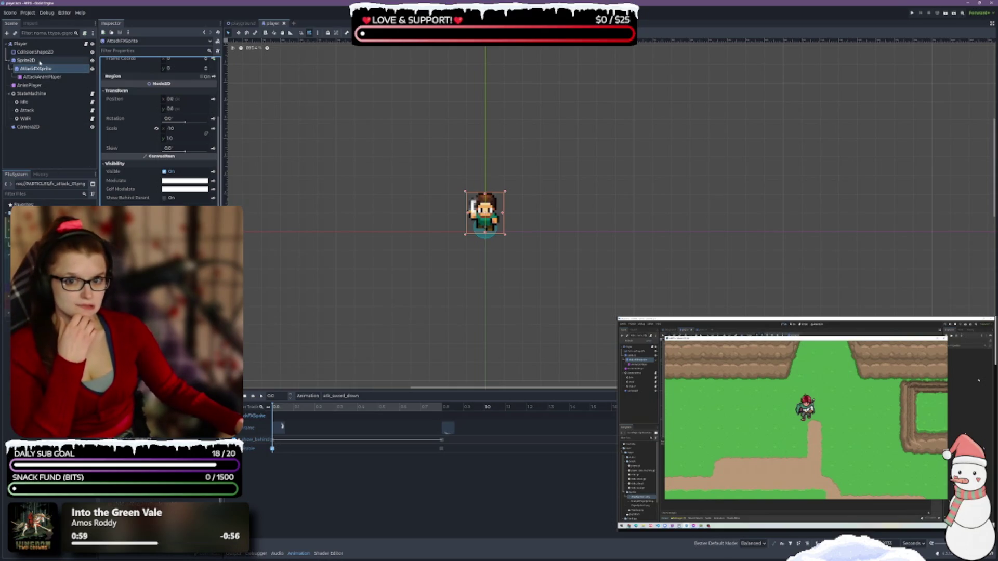
- Select Sprite2D, scroll down its Inspector properties, and open the fx_attack_01.png texture resource
{"action": "left_click", "coordinate": [40, 61]}
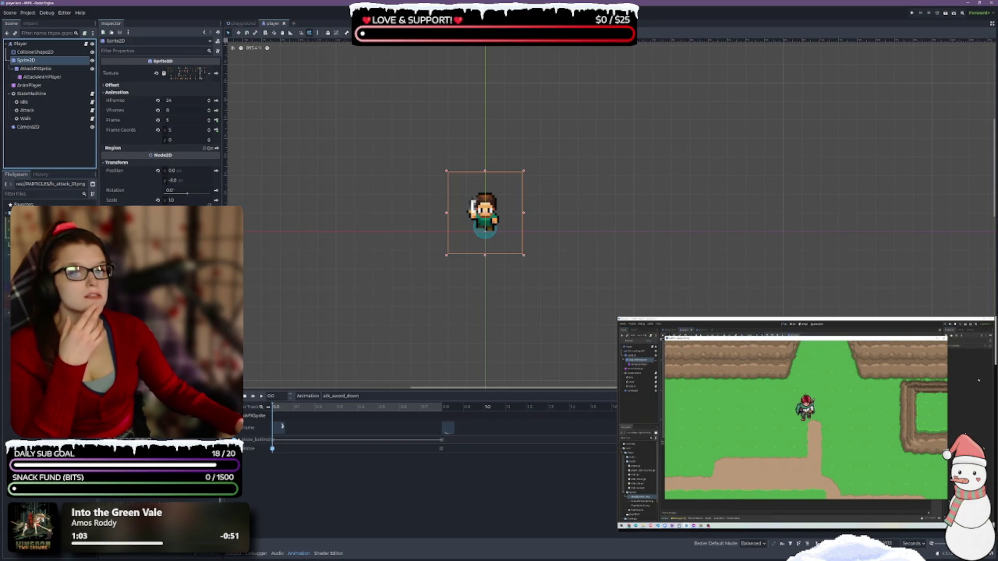
{"action": "left_click", "coordinate": [156, 150]}
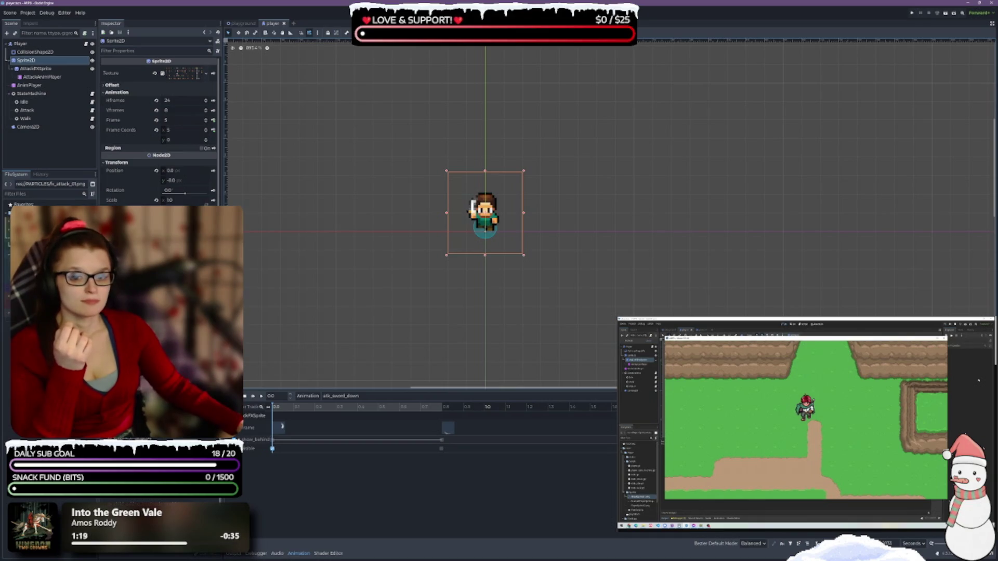
{"action": "scroll", "coordinate": [159, 130], "scroll_direction": "down", "scroll_amount": 2}
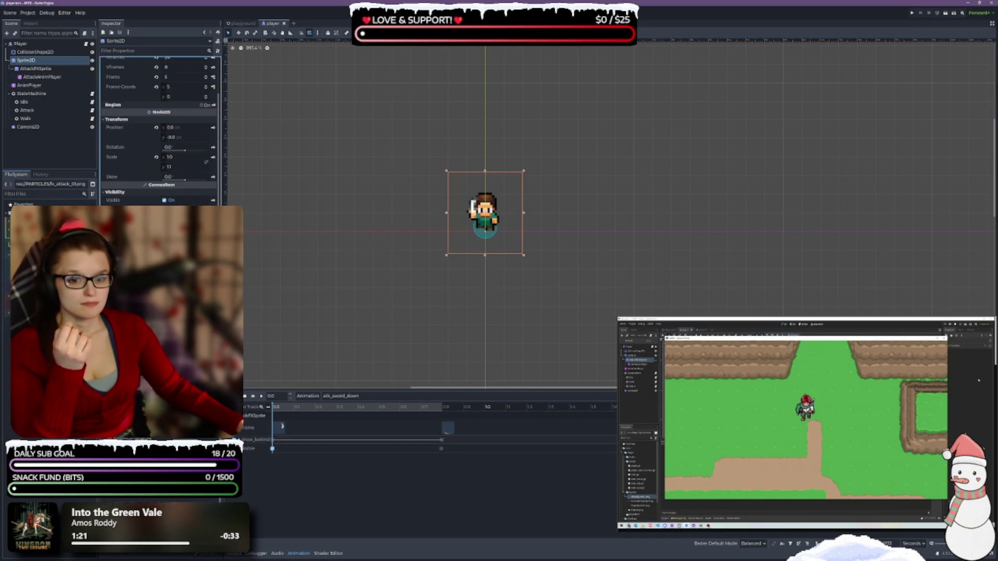
{"action": "scroll", "coordinate": [159, 130], "scroll_direction": "down", "scroll_amount": 2}
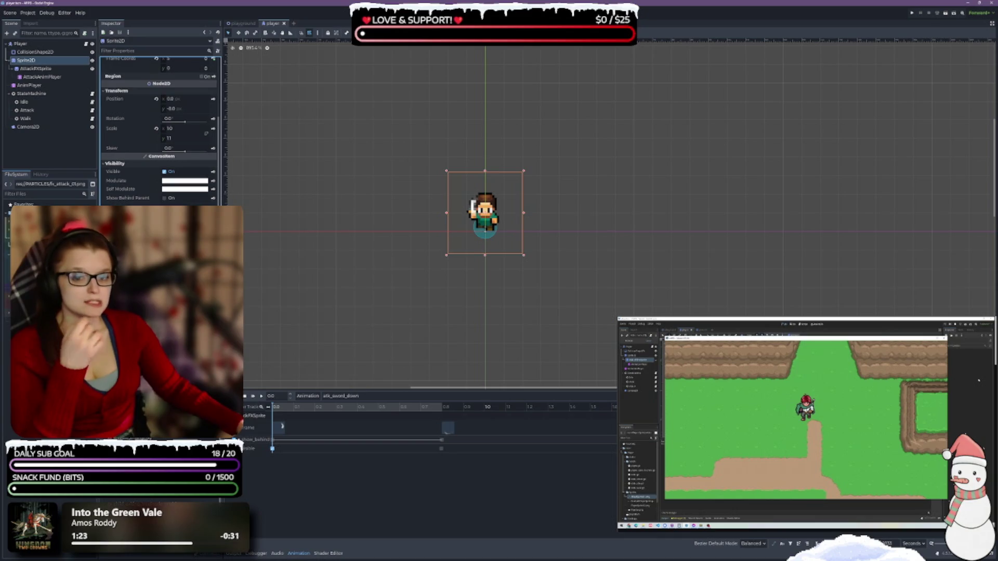
{"action": "left_click", "coordinate": [35, 68]}
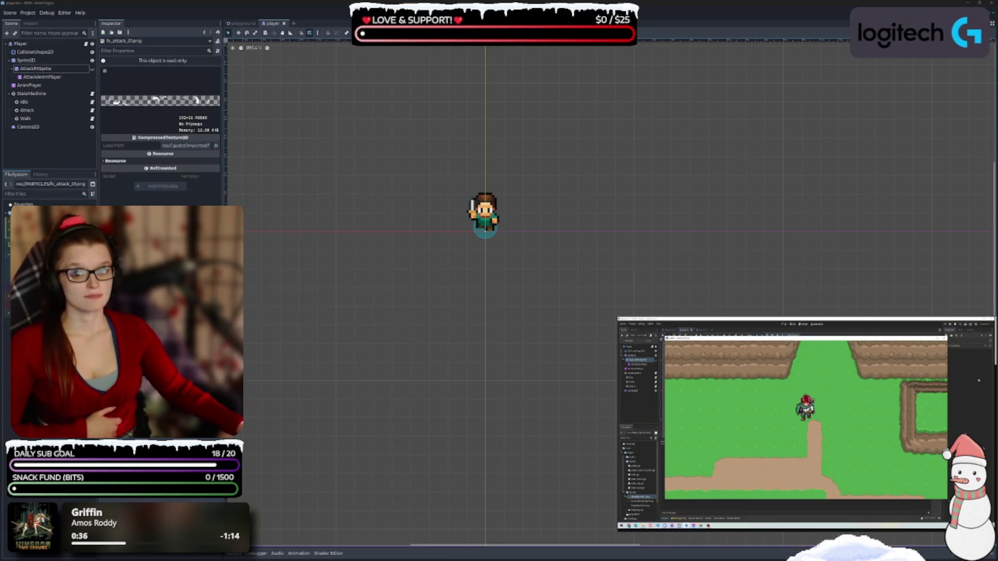
- Collapse the texture's Resource group and reselect AttackFXSprite to show its 12-frame sprite settings
{"action": "left_click", "coordinate": [104, 161]}
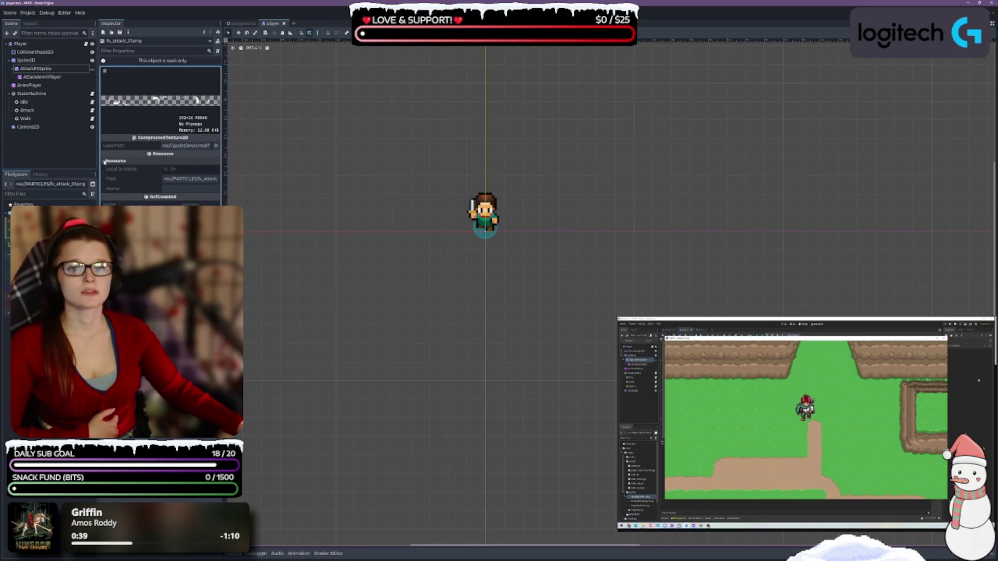
{"action": "left_click", "coordinate": [113, 162]}
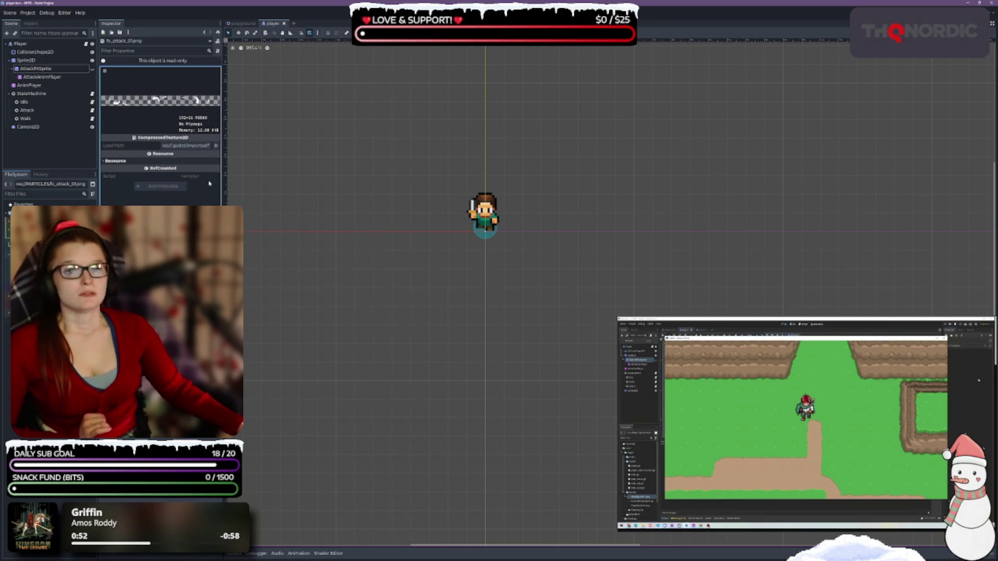
{"action": "left_click", "coordinate": [52, 260]}
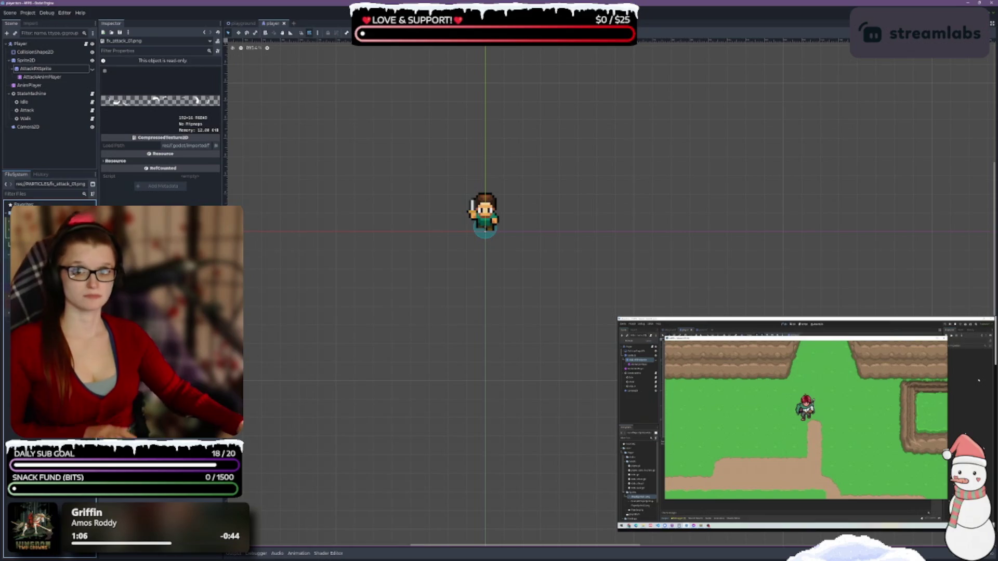
{"action": "left_click", "coordinate": [51, 69]}
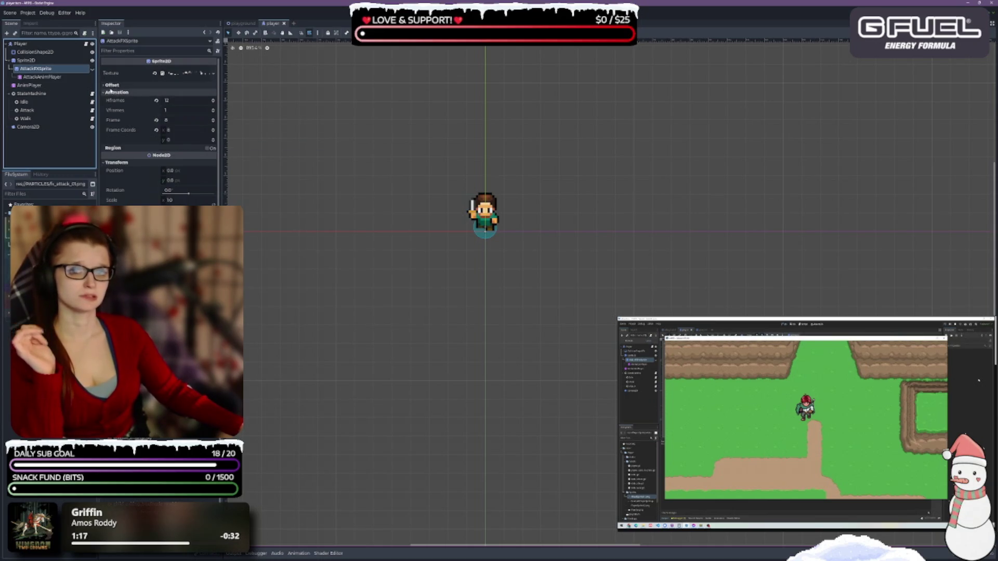
{"action": "left_click", "coordinate": [107, 85]}
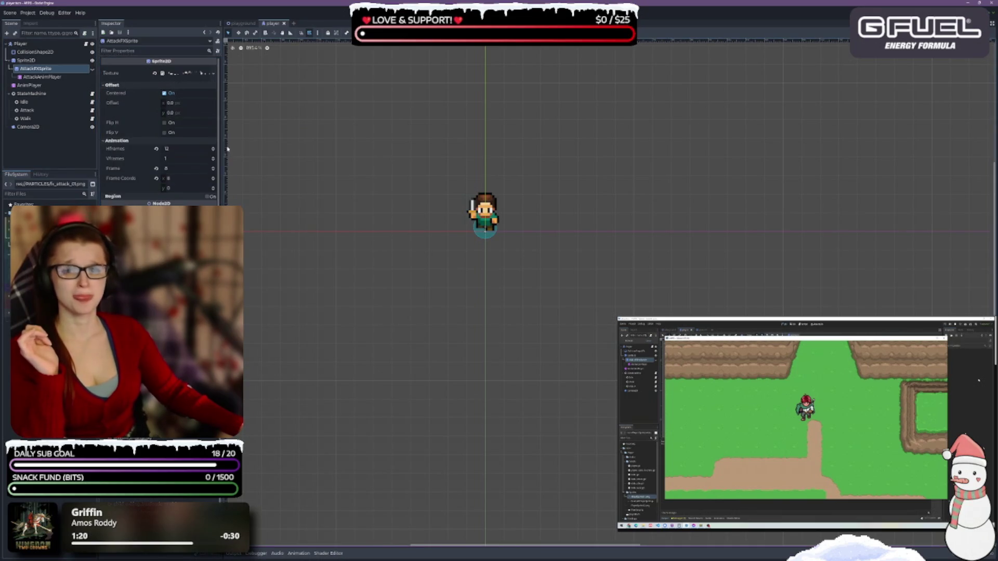
{"action": "left_click", "coordinate": [111, 86]}
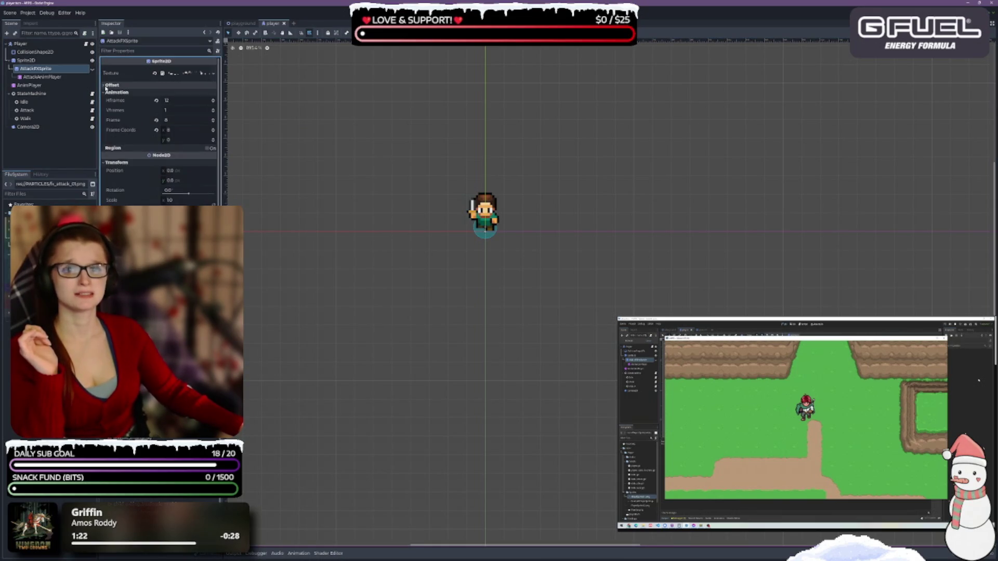
{"action": "scroll", "coordinate": [150, 150], "scroll_direction": "down", "scroll_amount": 2}
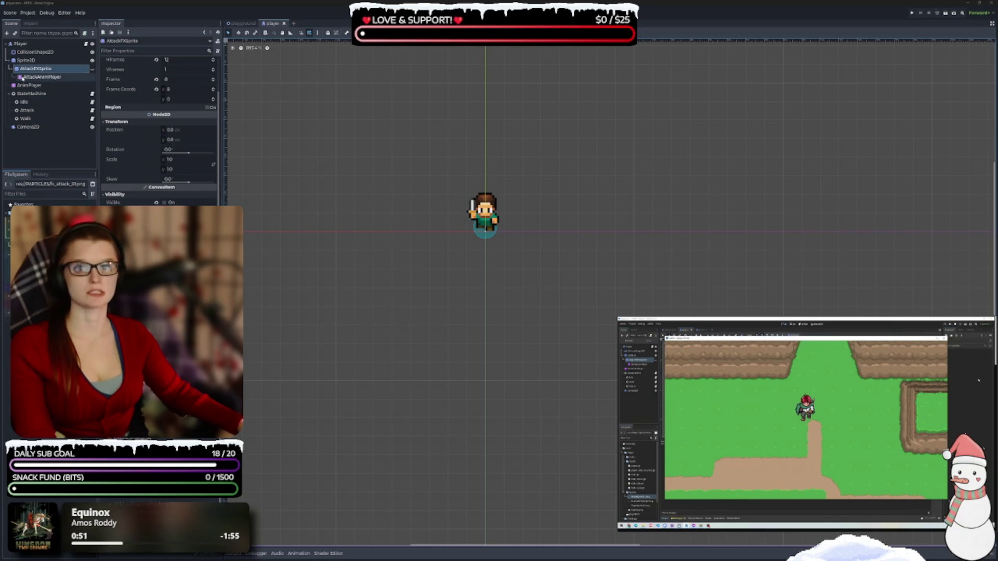
{"action": "scroll", "coordinate": [133, 114], "scroll_direction": "up", "scroll_amount": 3}
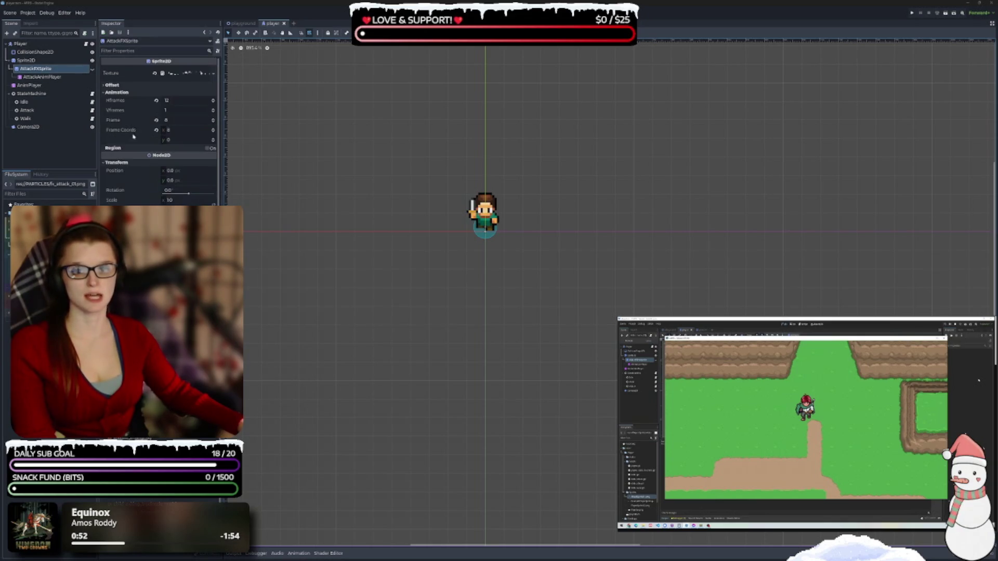
{"action": "scroll", "coordinate": [144, 146], "scroll_direction": "down", "scroll_amount": 3}
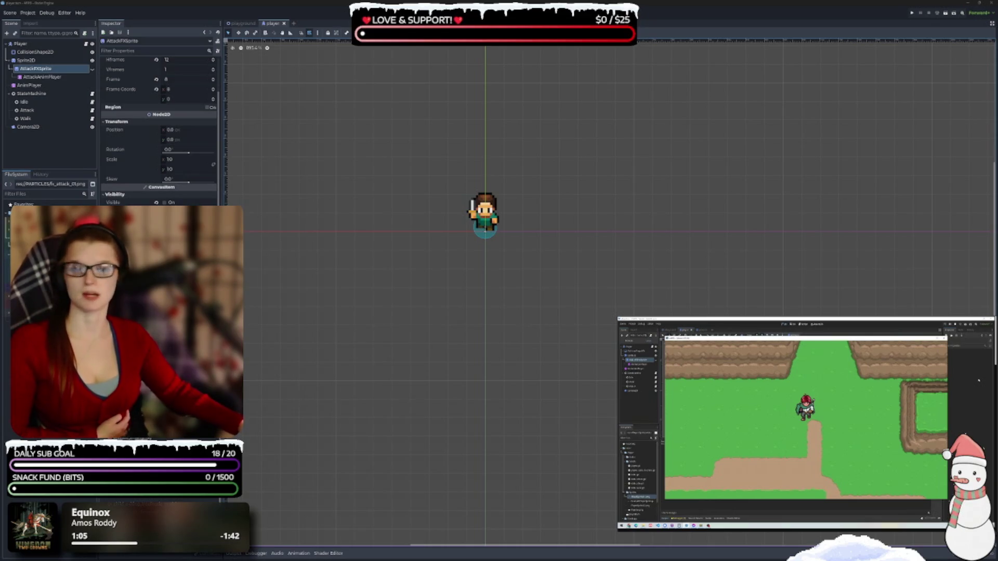
{"action": "left_click", "coordinate": [37, 60]}
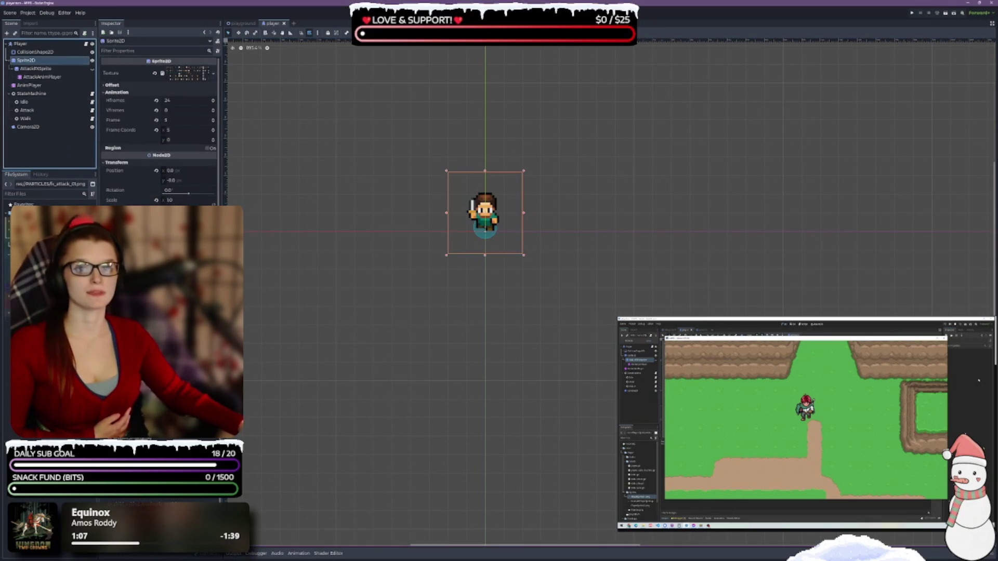
- Review AttackFXSprite's frame, transform and visibility settings, then select the AnimPlayer node
{"action": "left_click", "coordinate": [35, 69]}
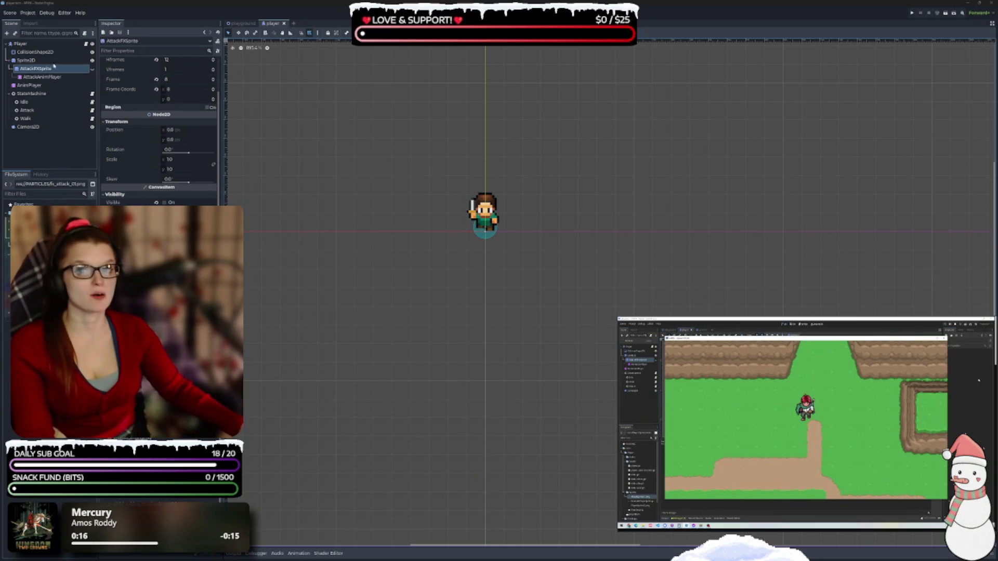
{"action": "left_click", "coordinate": [62, 85]}
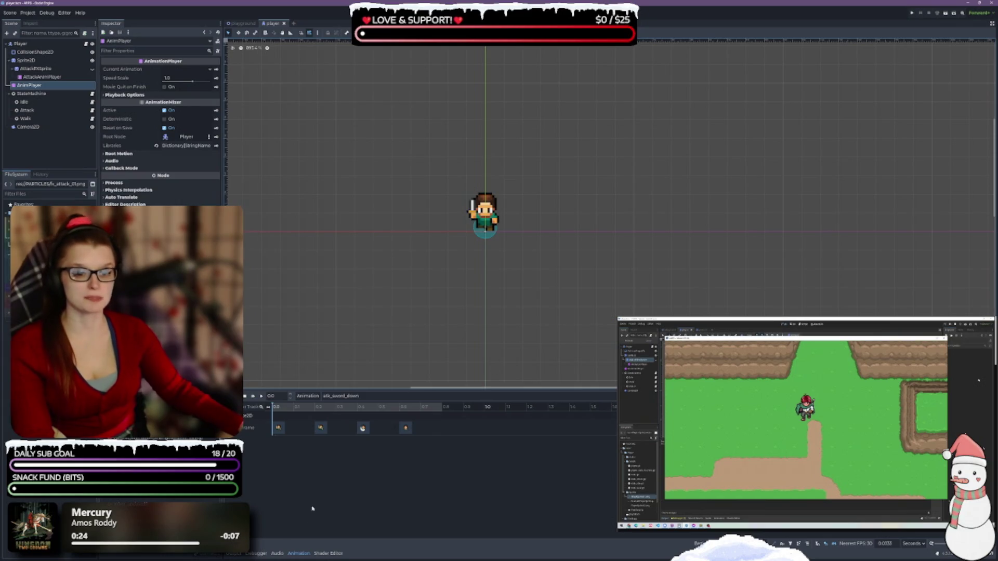
- Keep atk_sword_down as the AnimPlayer's edited animation and open the Animation management menu
{"action": "left_click", "coordinate": [345, 396]}
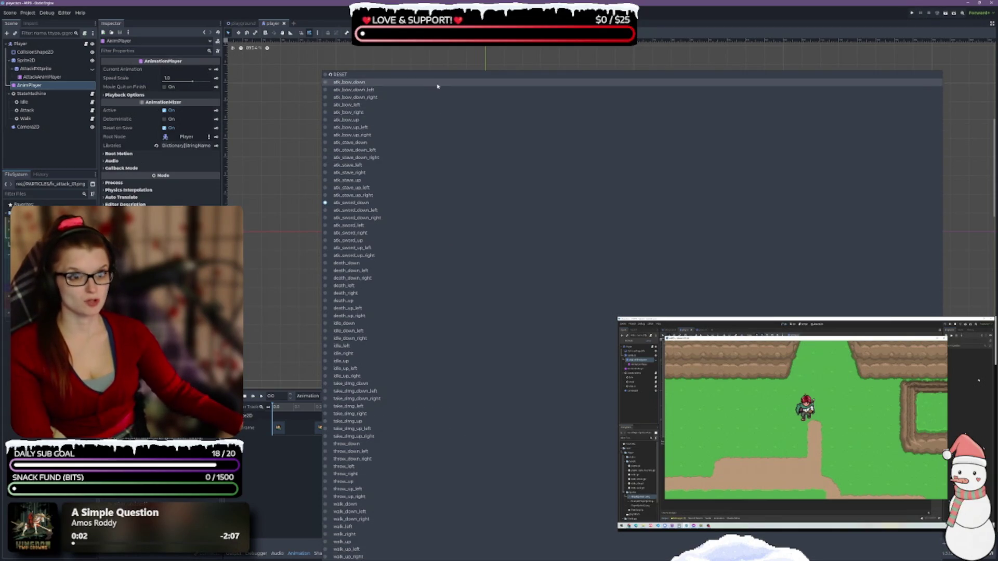
{"action": "left_click", "coordinate": [287, 491]}
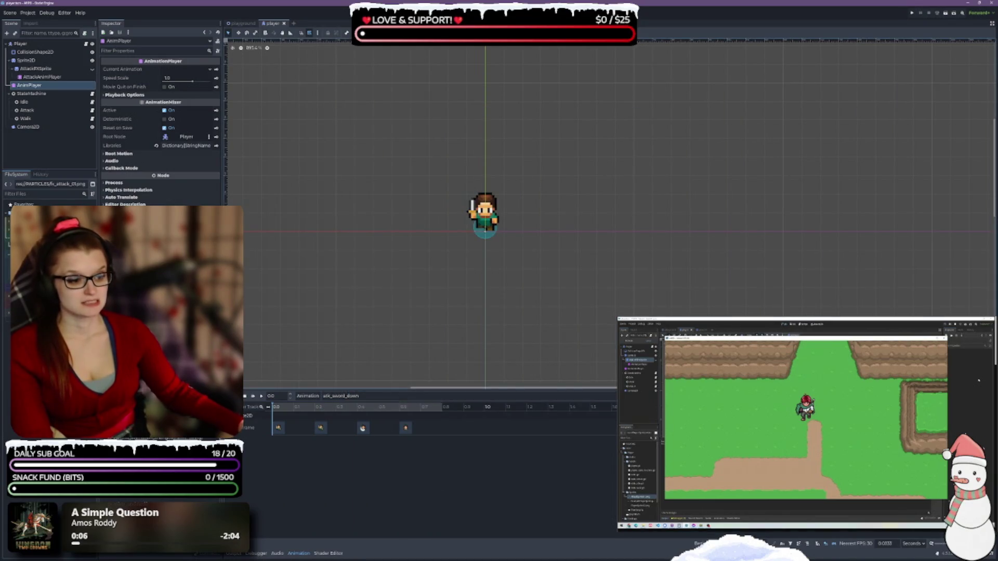
{"action": "left_click", "coordinate": [310, 397]}
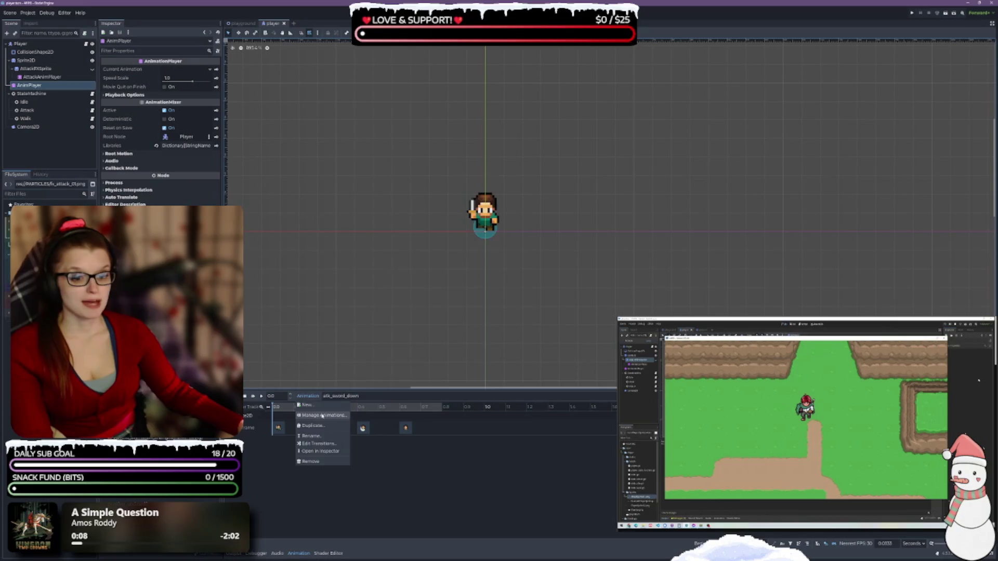
{"action": "left_click", "coordinate": [322, 415]}
{"action": "mouse_move", "coordinate": [489, 136]}
{"action": "left_mouse_down"}
{"action": "mouse_move", "coordinate": [524, 198]}
{"action": "mouse_move", "coordinate": [524, 44]}
{"action": "left_mouse_up"}
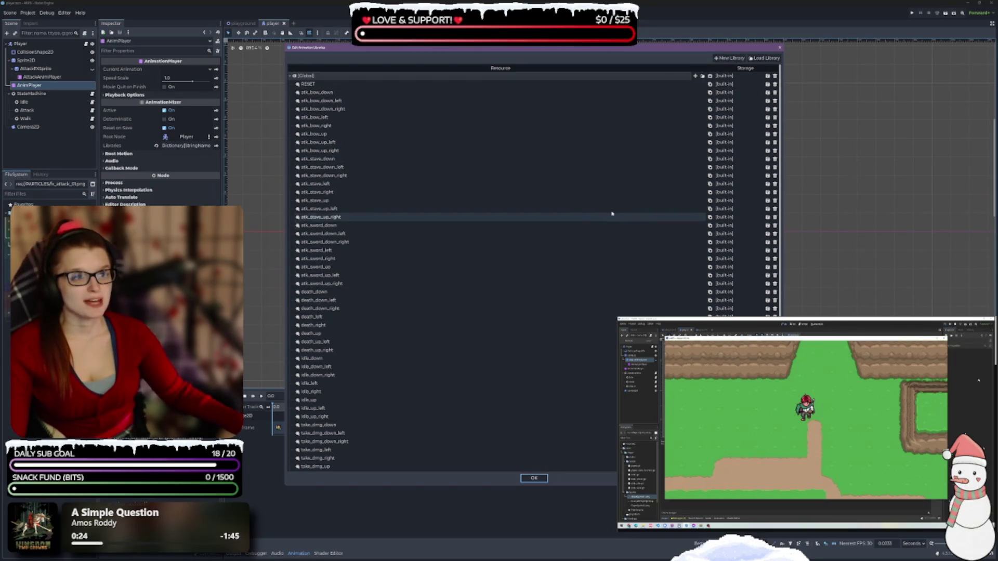
{"action": "left_click", "coordinate": [311, 77]}
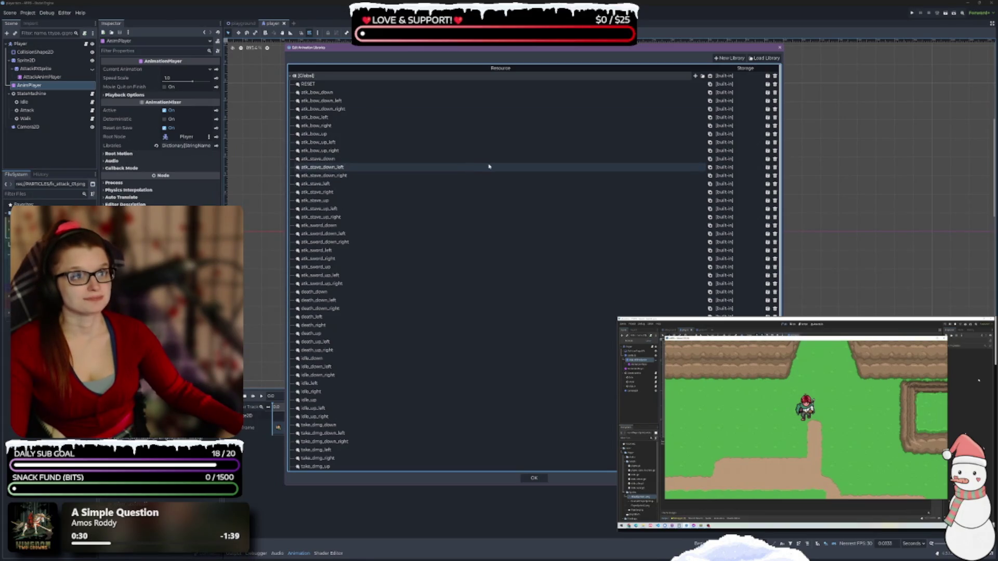
{"action": "left_click", "coordinate": [539, 480]}
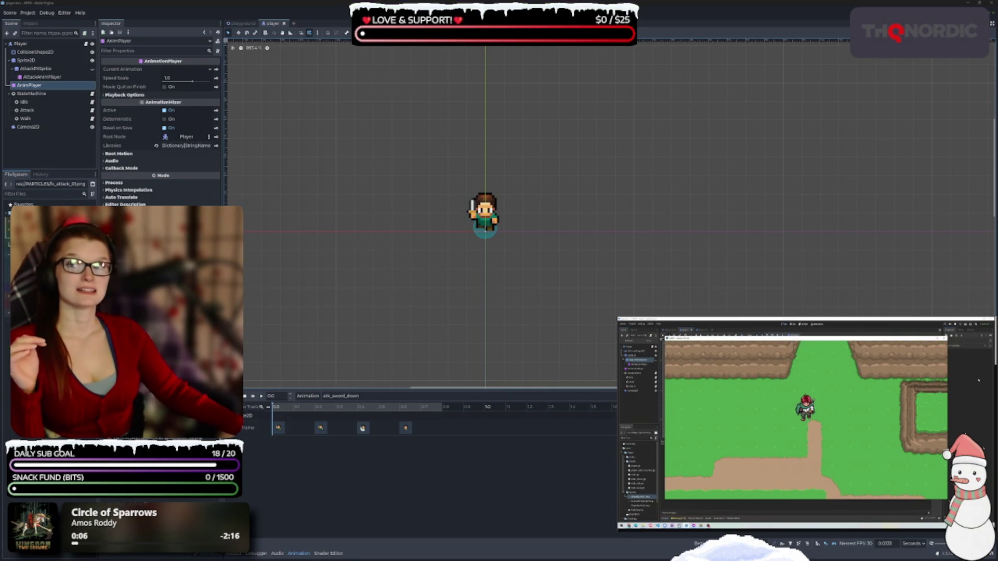
- Select the last atk_sword_down keyframe, clear the node selection, and select the Sprite2D frame track
{"action": "key", "text": "alt+Tab"}
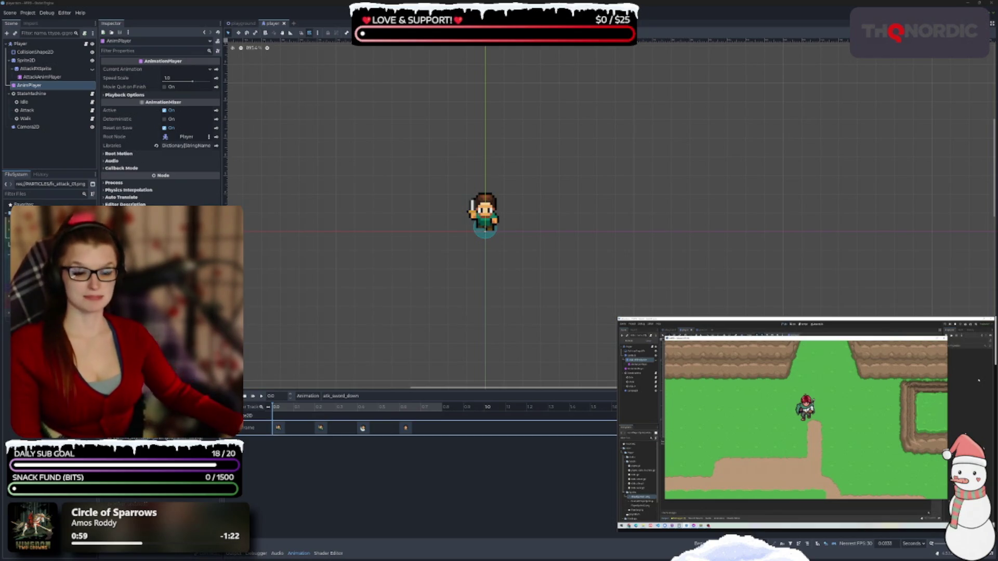
{"action": "left_click", "coordinate": [256, 463]}
{"action": "left_click", "coordinate": [406, 428]}
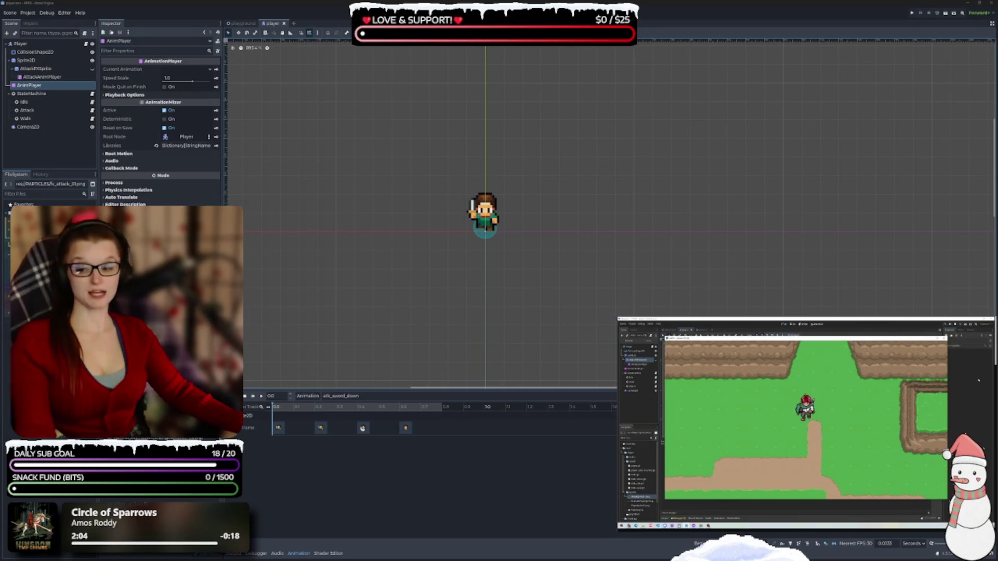
{"action": "left_click", "coordinate": [313, 486]}
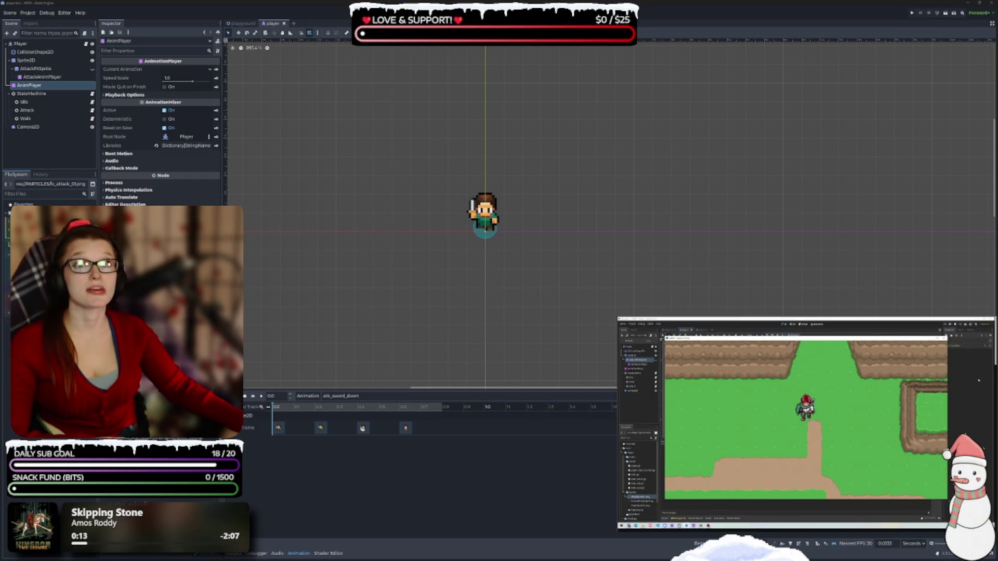
{"action": "left_click", "coordinate": [482, 369]}
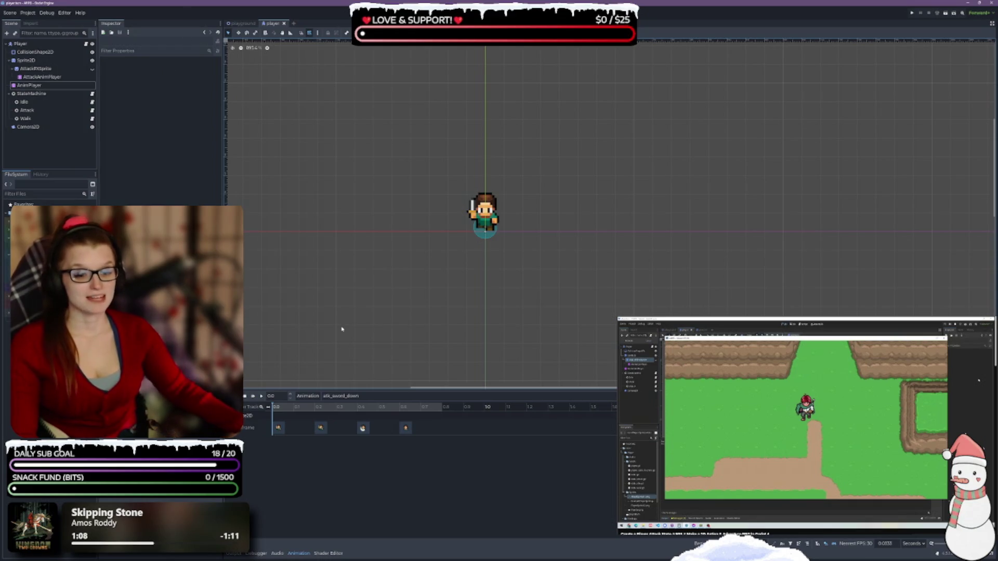
{"action": "left_click", "coordinate": [320, 473]}
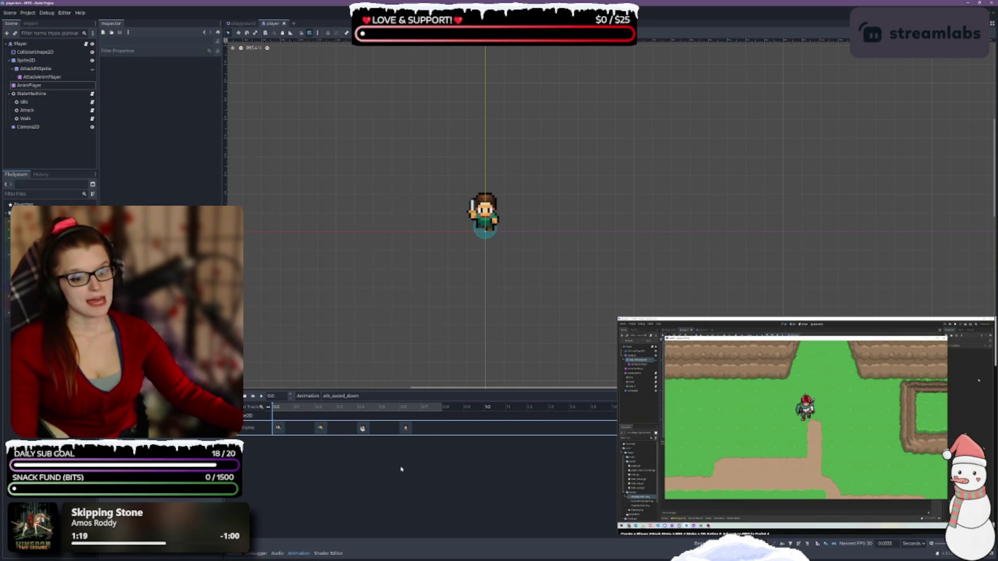
{"action": "left_click", "coordinate": [401, 493]}
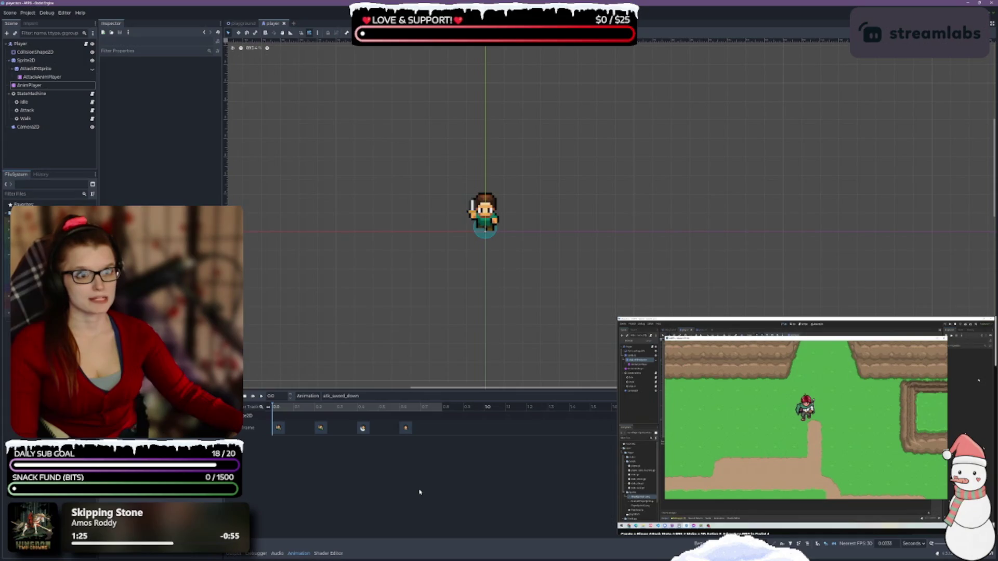
{"action": "left_click", "coordinate": [418, 489]}
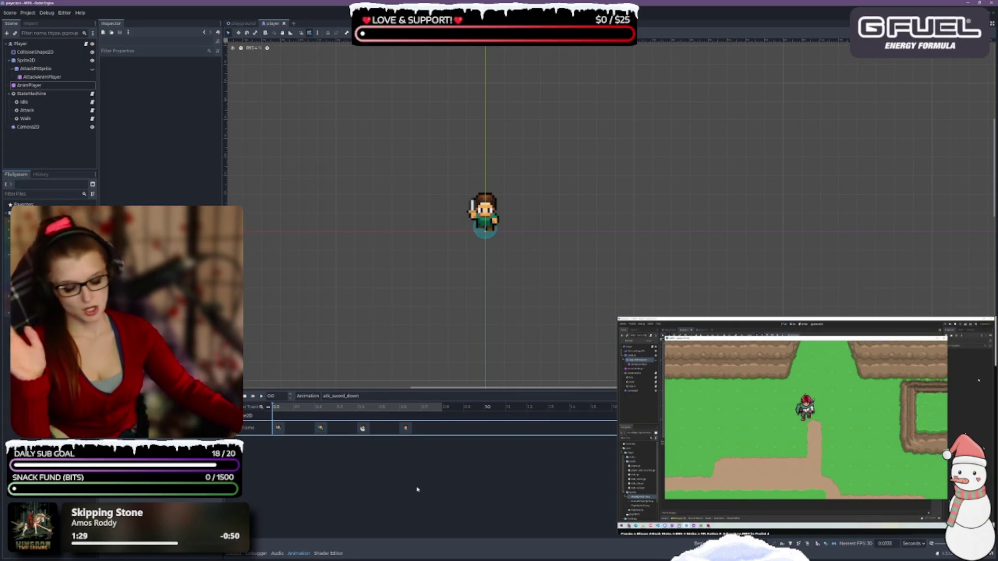
{"action": "left_click", "coordinate": [385, 545]}
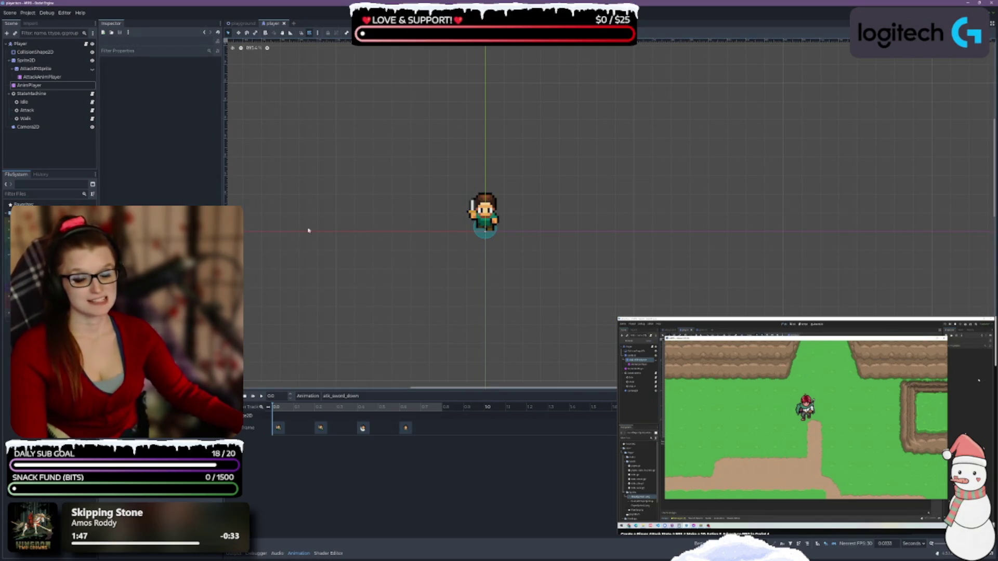
- Pan the 2D view slightly and zoom out to about 67% around the player
{"action": "mouse_move", "coordinate": [517, 276]}
{"action": "left_mouse_down"}
{"action": "mouse_move", "coordinate": [546, 216]}
{"action": "mouse_move", "coordinate": [511, 265]}
{"action": "left_mouse_up"}
{"action": "scroll", "coordinate": [511, 264], "scroll_direction": "down", "scroll_amount": 3}
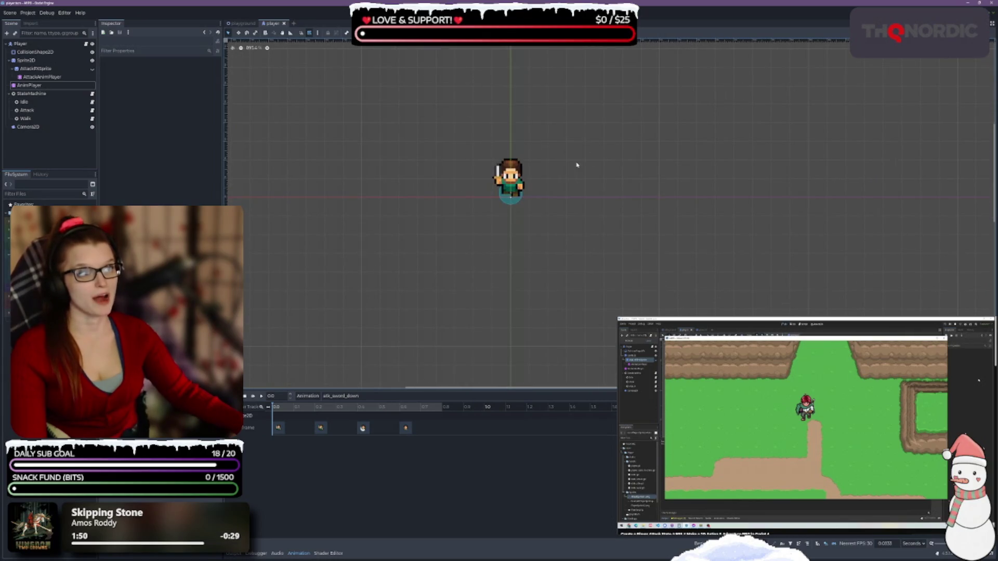
{"action": "scroll", "coordinate": [551, 166], "scroll_direction": "down", "scroll_amount": 3}
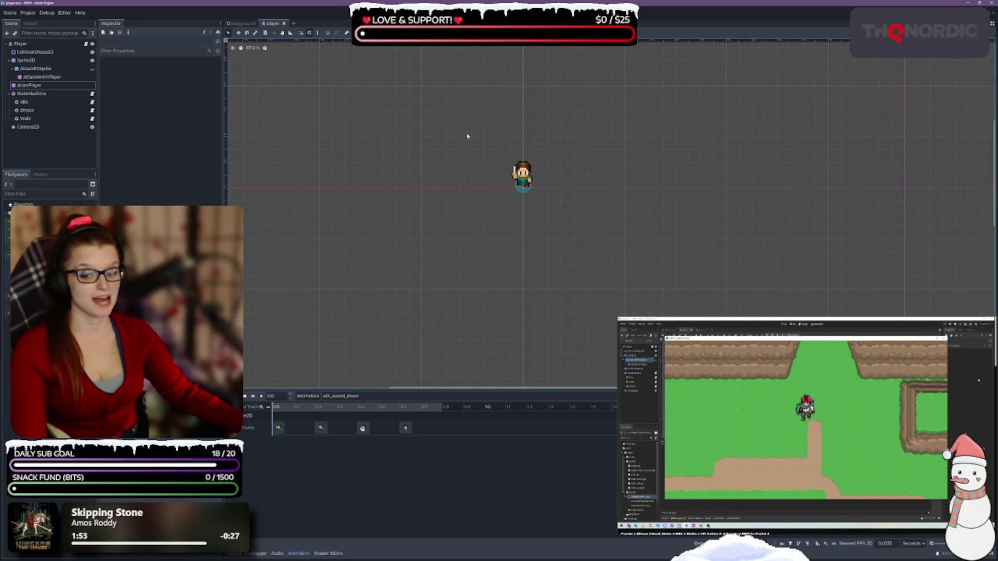